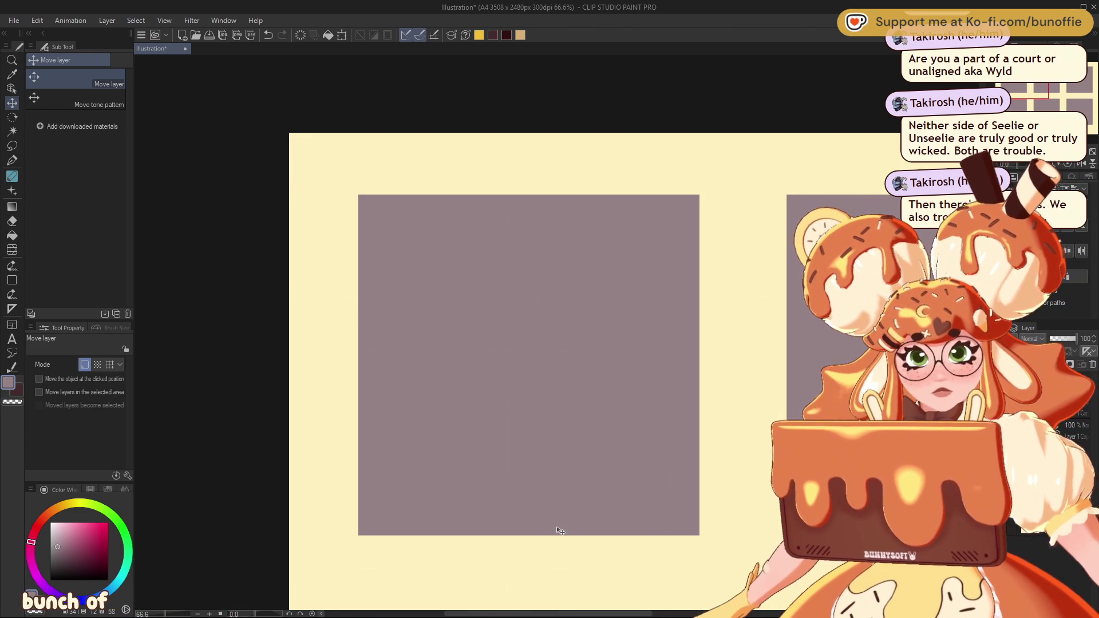
Set up the SU-Cream Pencil in dark maroon at size 12 with near-zero stabilization
left_click(11, 160)
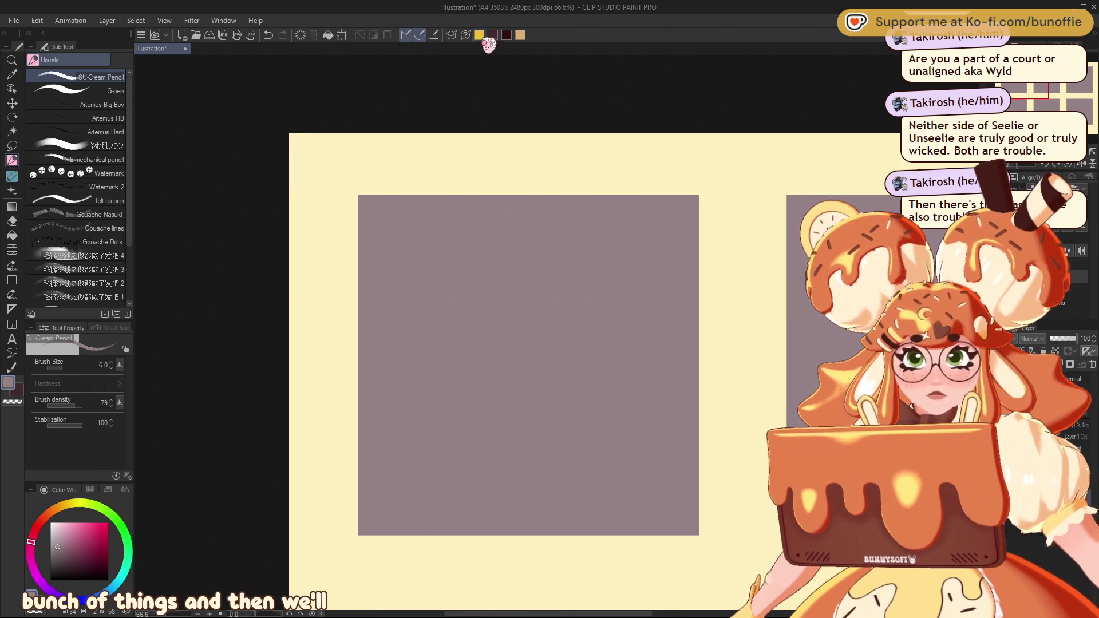
left_click(506, 35)
mouse_move(515, 344)
left_mouse_down()
mouse_move(457, 313)
mouse_move(420, 313)
mouse_move(522, 266)
mouse_move(464, 292)
left_mouse_up()
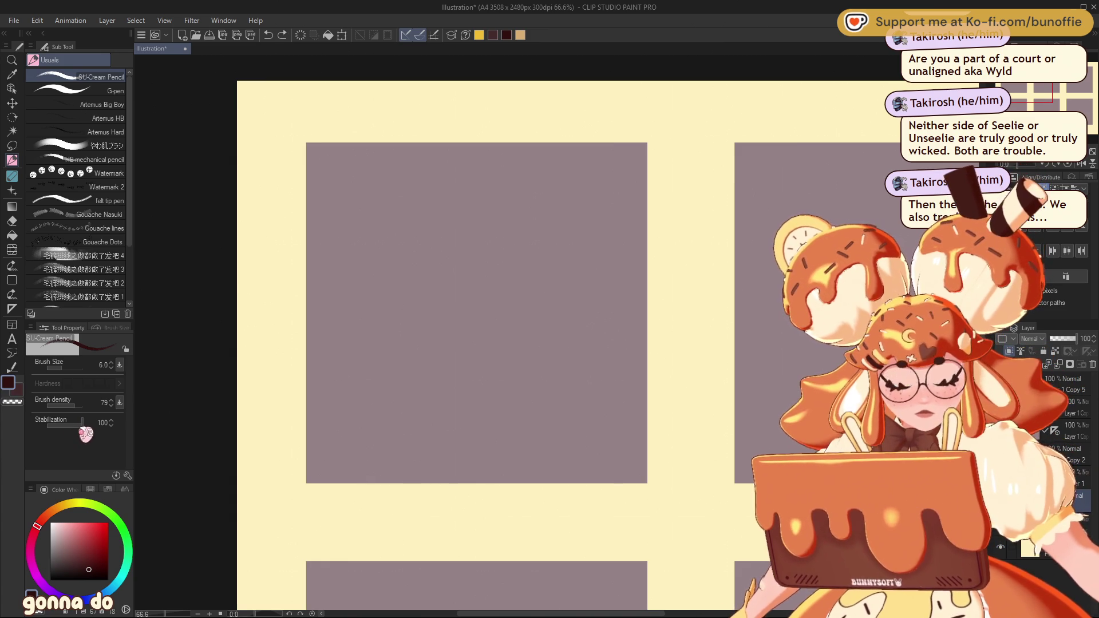
mouse_move(94, 432)
left_mouse_down()
mouse_move(47, 434)
mouse_move(60, 428)
left_mouse_up()
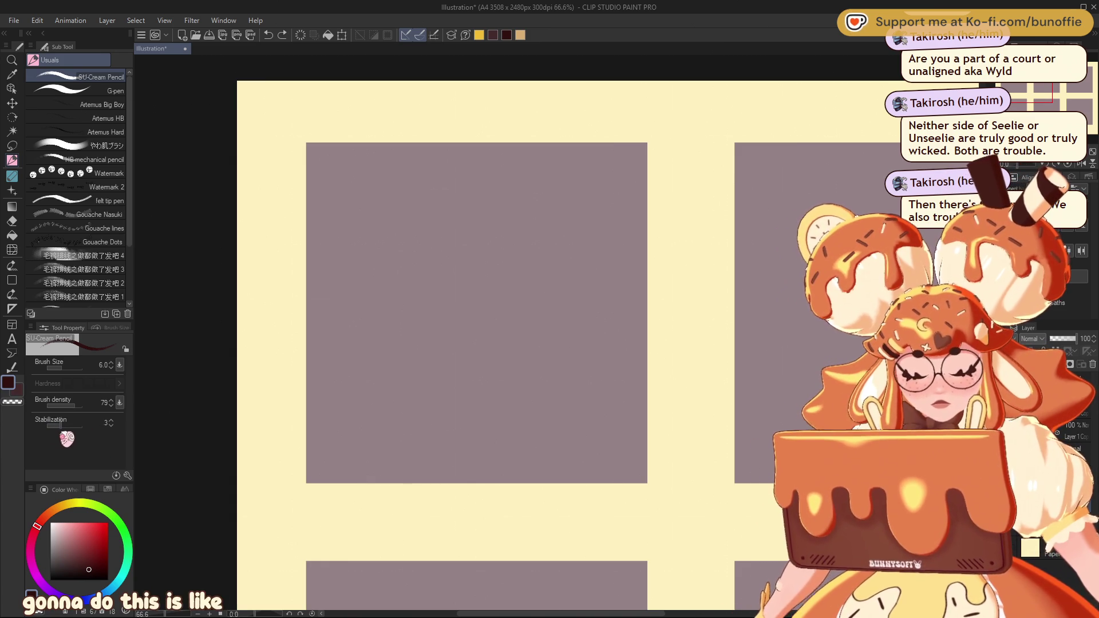
key("bracketright")
key("bracketright")
key("bracketright")
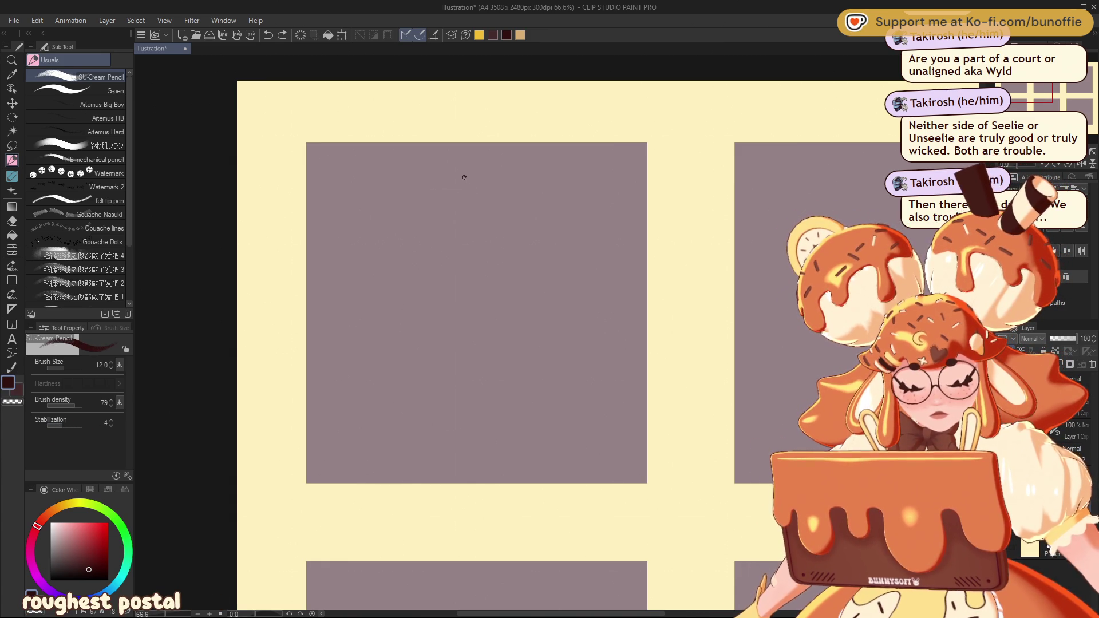
Sketch the candy cane's left lines, rounded bottom end and hooked top in the first panel
left_click_drag(360, 266, 421, 367)
left_click_drag(367, 296, 503, 475)
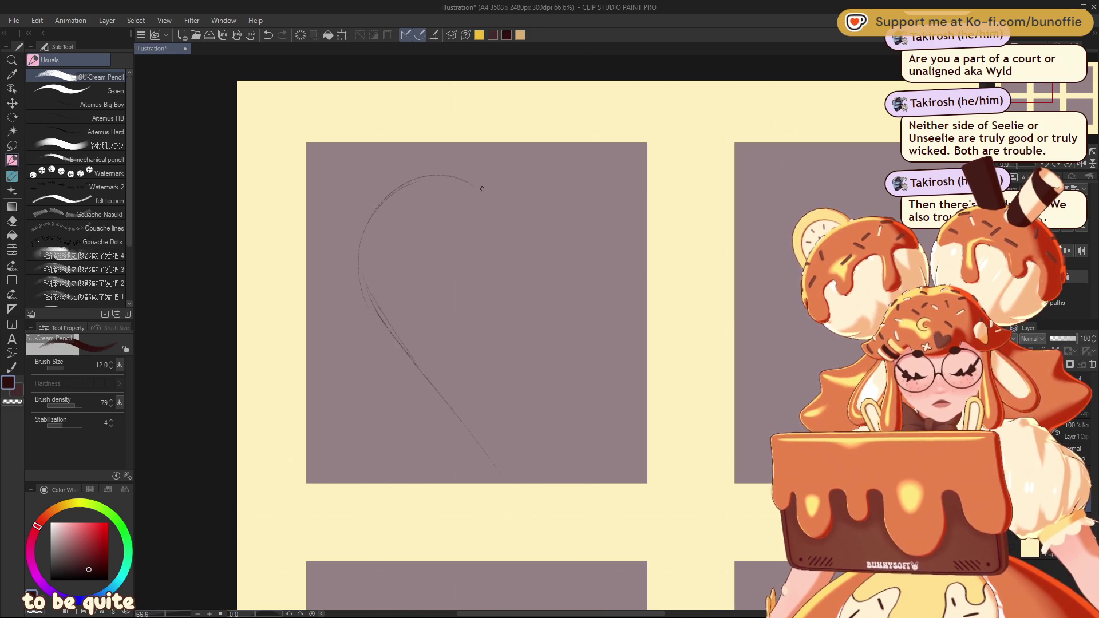
mouse_move(408, 238)
left_mouse_down()
mouse_move(417, 299)
mouse_move(518, 418)
mouse_move(532, 478)
left_mouse_up()
left_click_drag(525, 422, 541, 469)
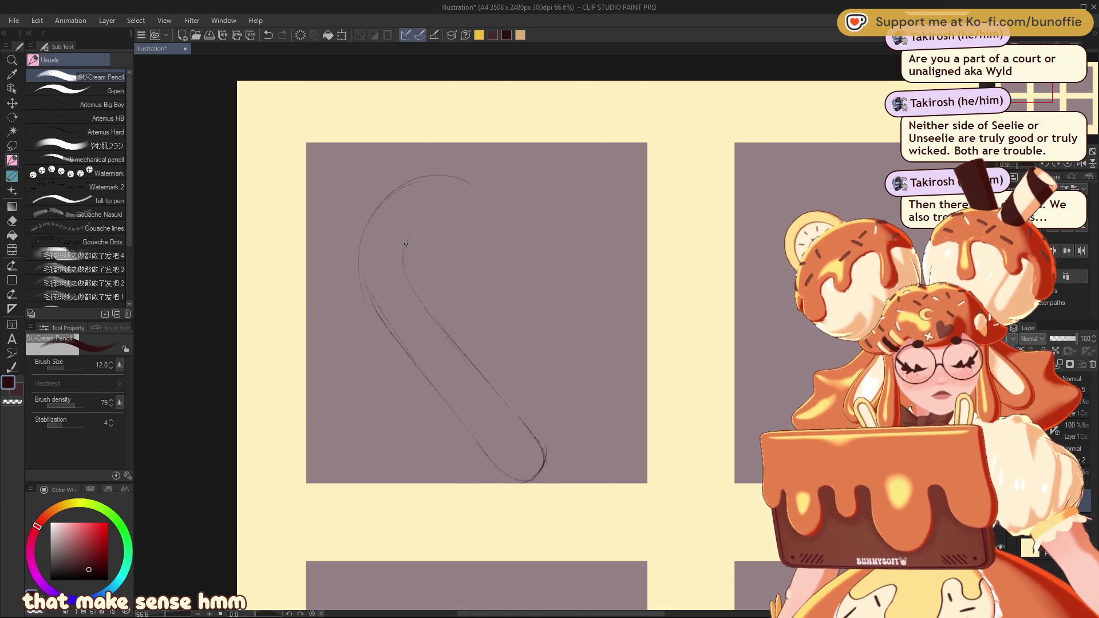
left_click_drag(404, 246, 425, 220)
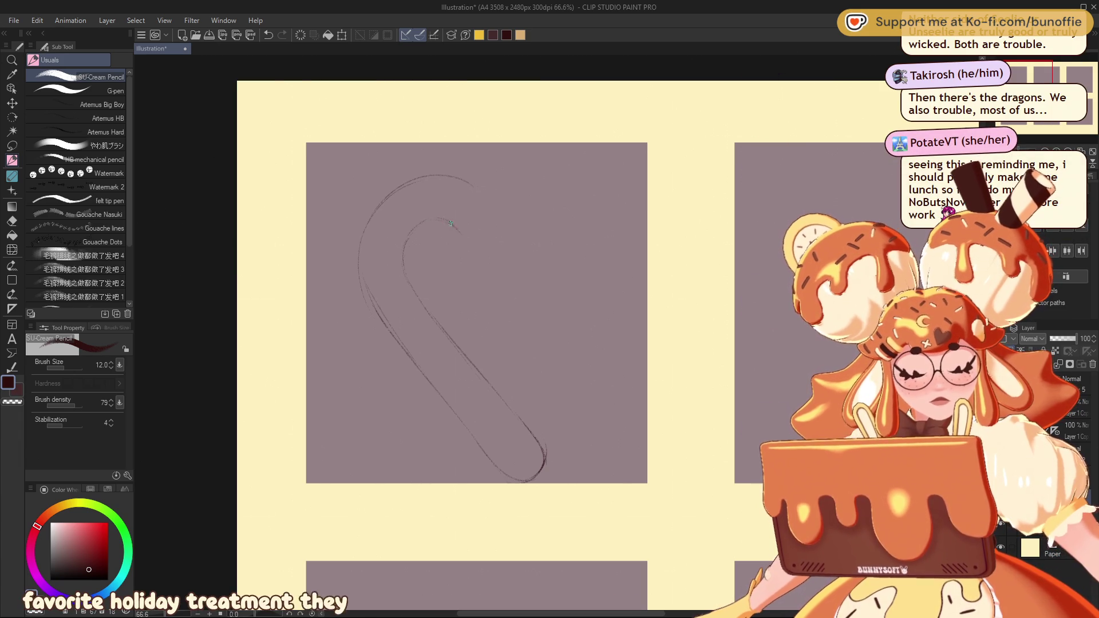
left_click_drag(457, 225, 489, 245)
mouse_move(473, 186)
left_mouse_down()
mouse_move(504, 231)
mouse_move(479, 251)
left_mouse_up()
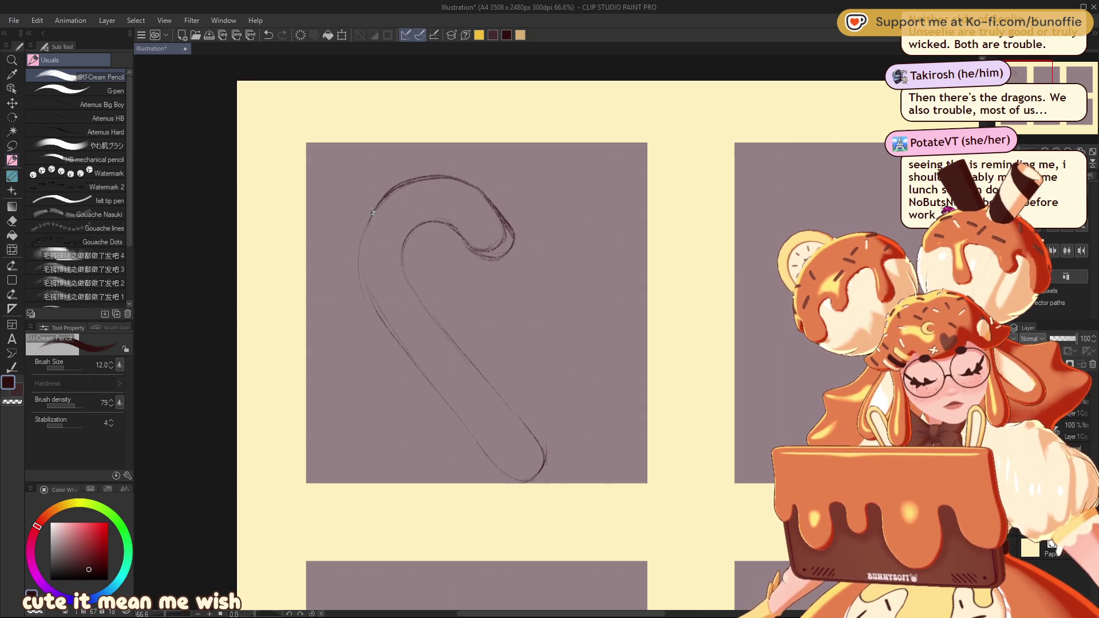
Darken the cane's outer and inner left edges and touch up with the eraser
mouse_move(367, 221)
left_mouse_down()
mouse_move(371, 300)
mouse_move(445, 398)
left_mouse_up()
left_click_drag(403, 262, 476, 374)
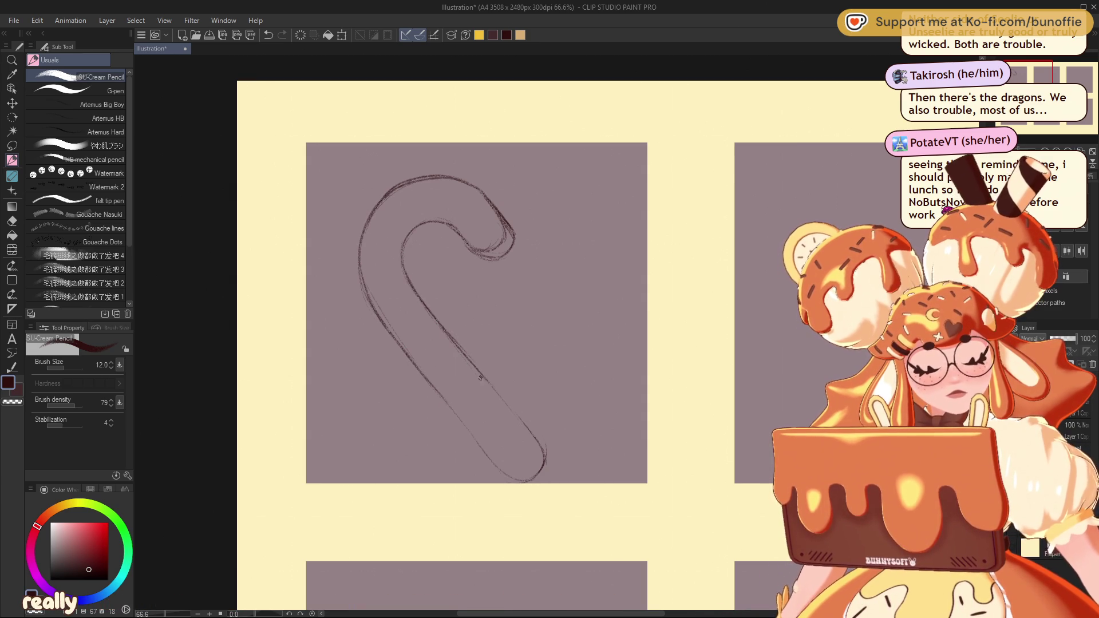
key("e")
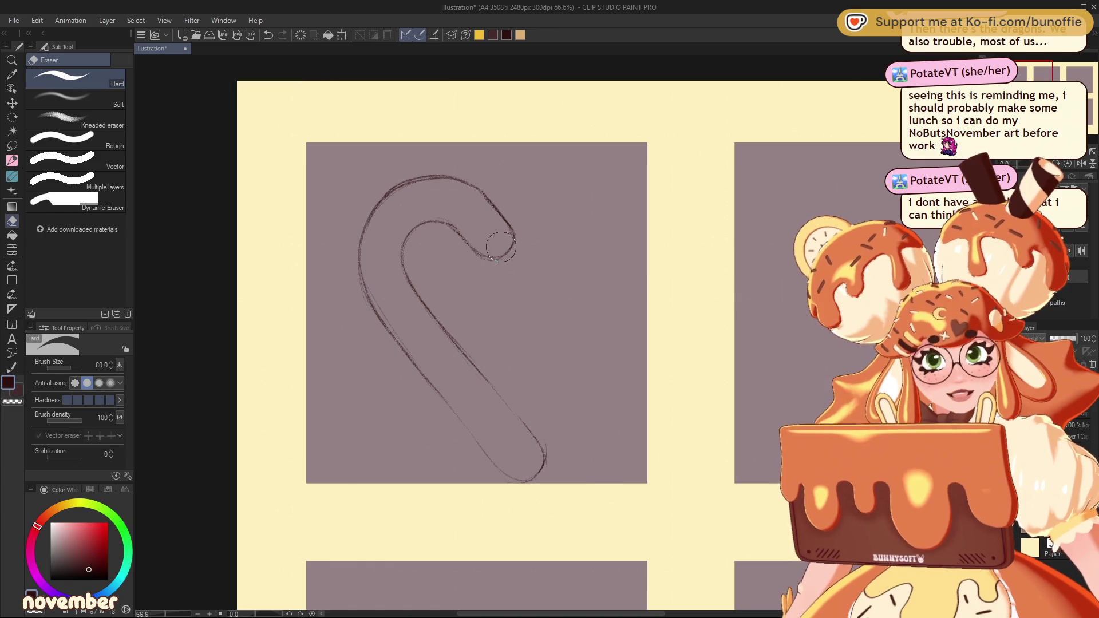
key("p")
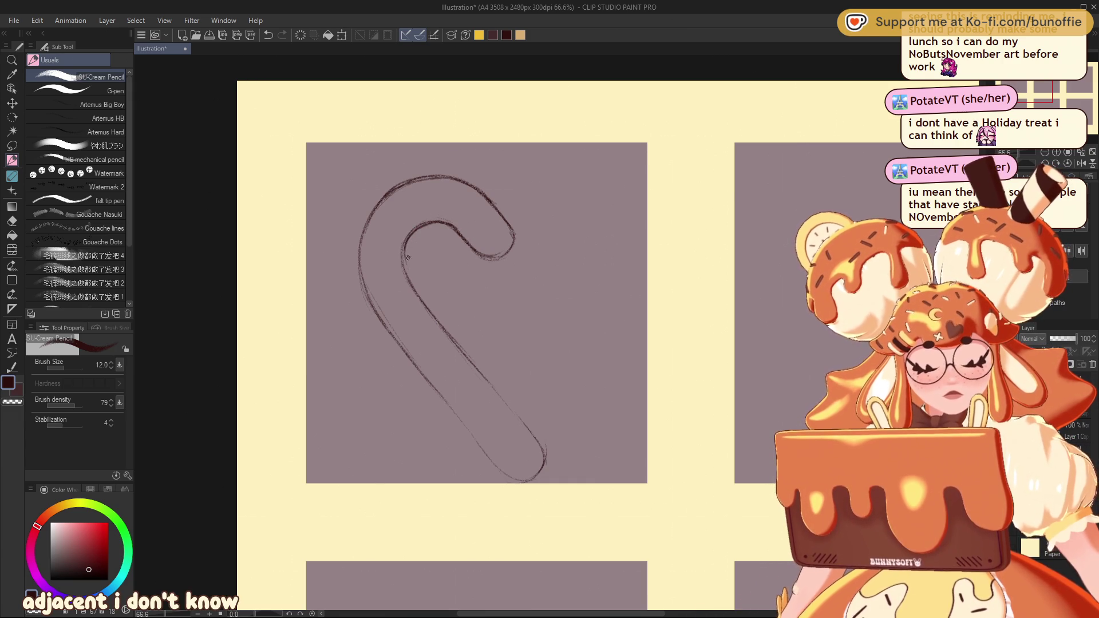
Darken the inner right line and move the whole cane sketch left and up
left_click_drag(449, 336, 517, 429)
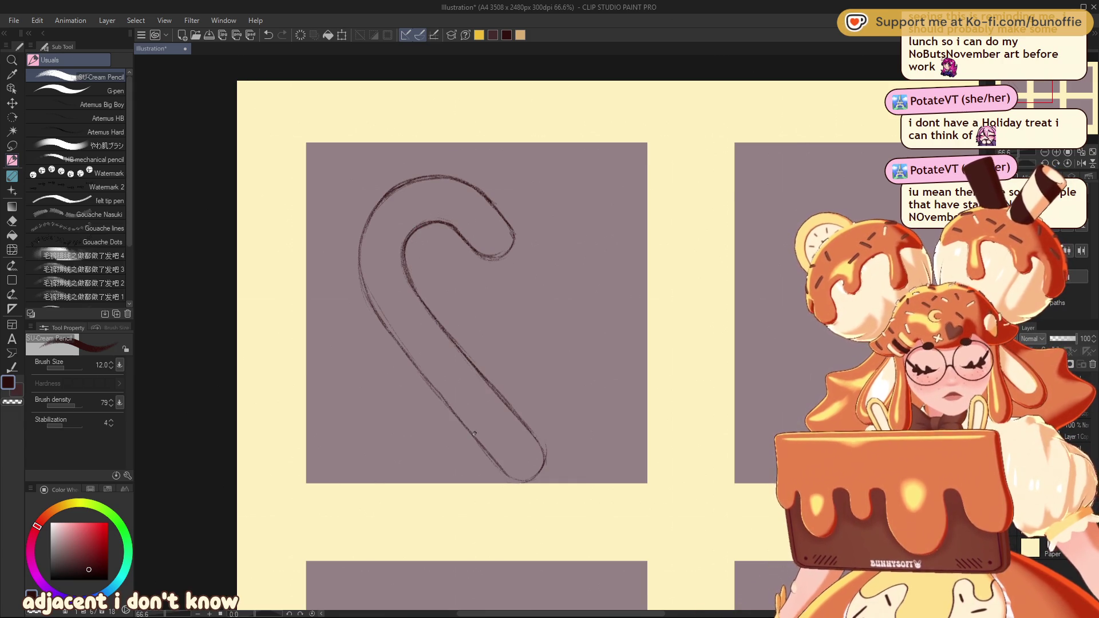
left_click(12, 103)
left_click_drag(470, 214, 422, 203)
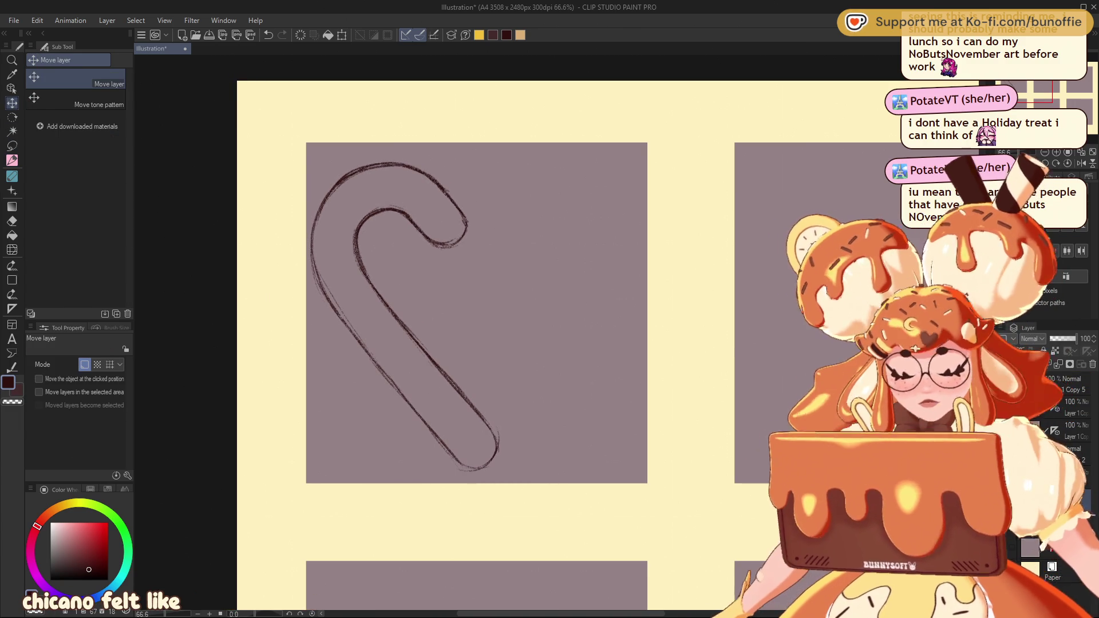
Try a horizontally flipped copy slid right to form a heart, then cancel it
key("ctrl+t")
left_click(65, 365)
left_click_drag(450, 240, 570, 243)
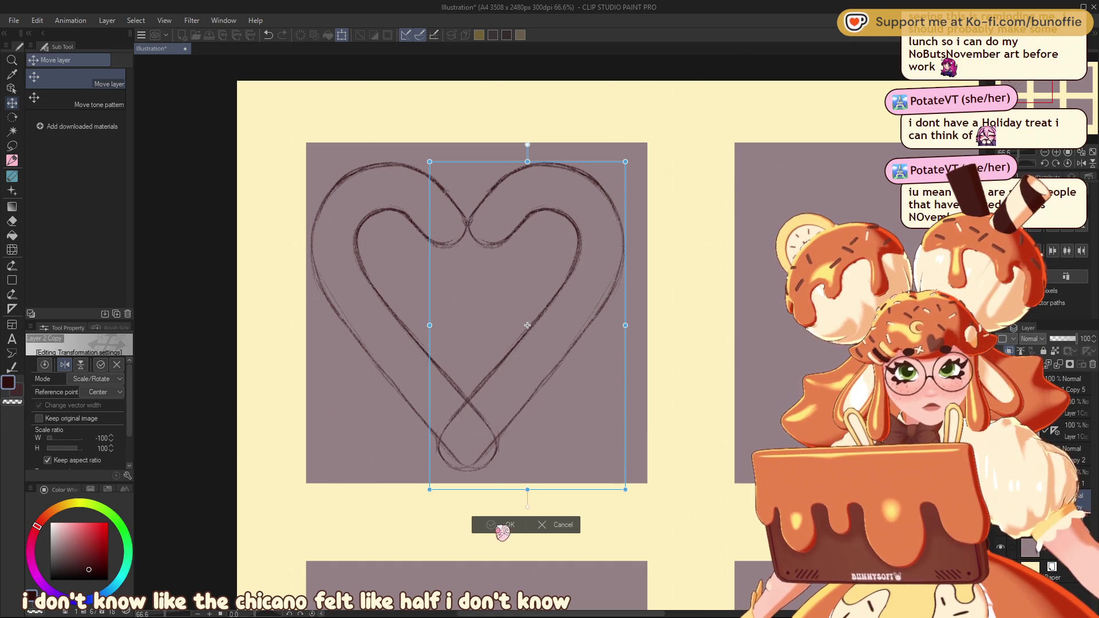
left_click(502, 524)
key("ctrl+z")
key("ctrl+z")
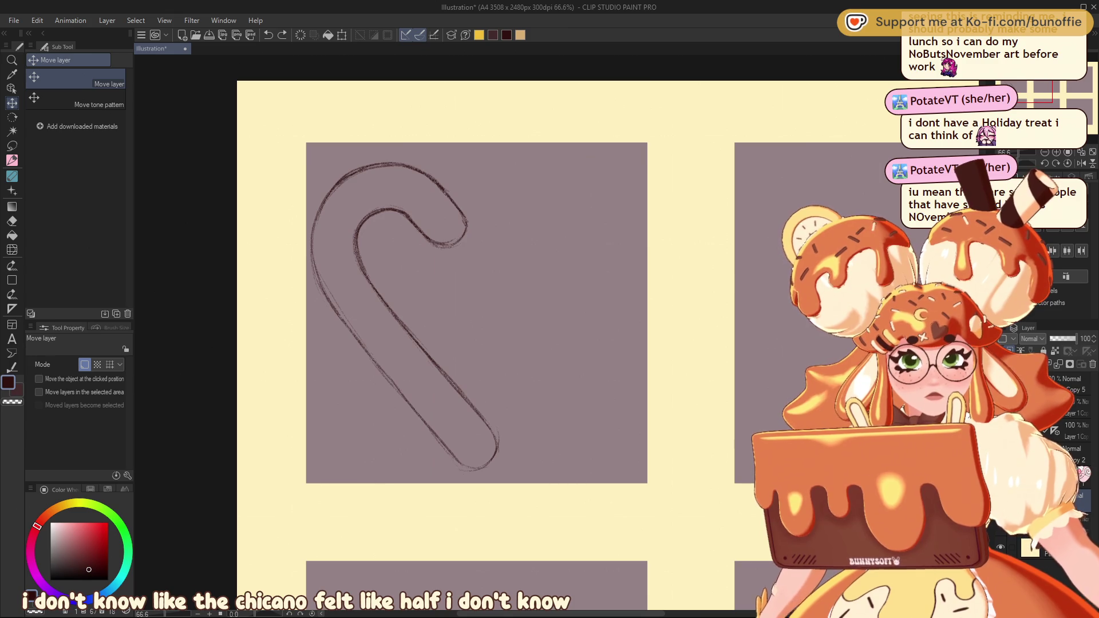
Lasso the cane's hook and shift it slightly up and to the right
left_click(12, 146)
mouse_move(345, 162)
left_mouse_down()
mouse_move(529, 206)
mouse_move(382, 116)
left_mouse_up()
key("ctrl+t")
mouse_move(461, 240)
left_mouse_down()
mouse_move(480, 222)
mouse_move(464, 241)
left_mouse_up()
left_click(429, 327)
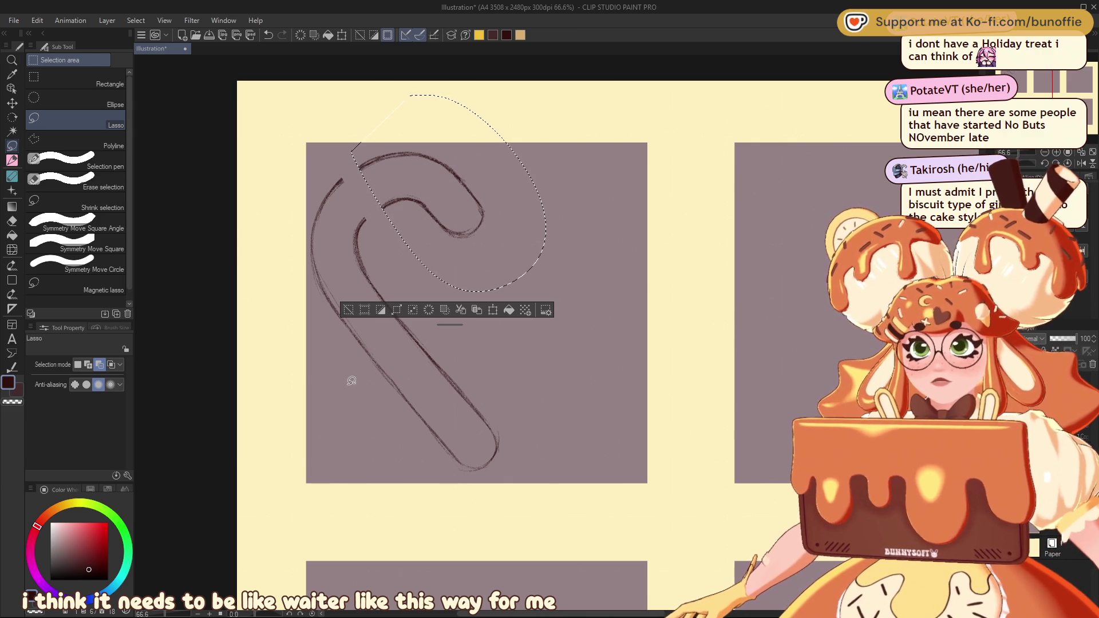
Deselect the hook and bridge the gap left in the inner arc with the pencil
left_click(350, 308)
key("p")
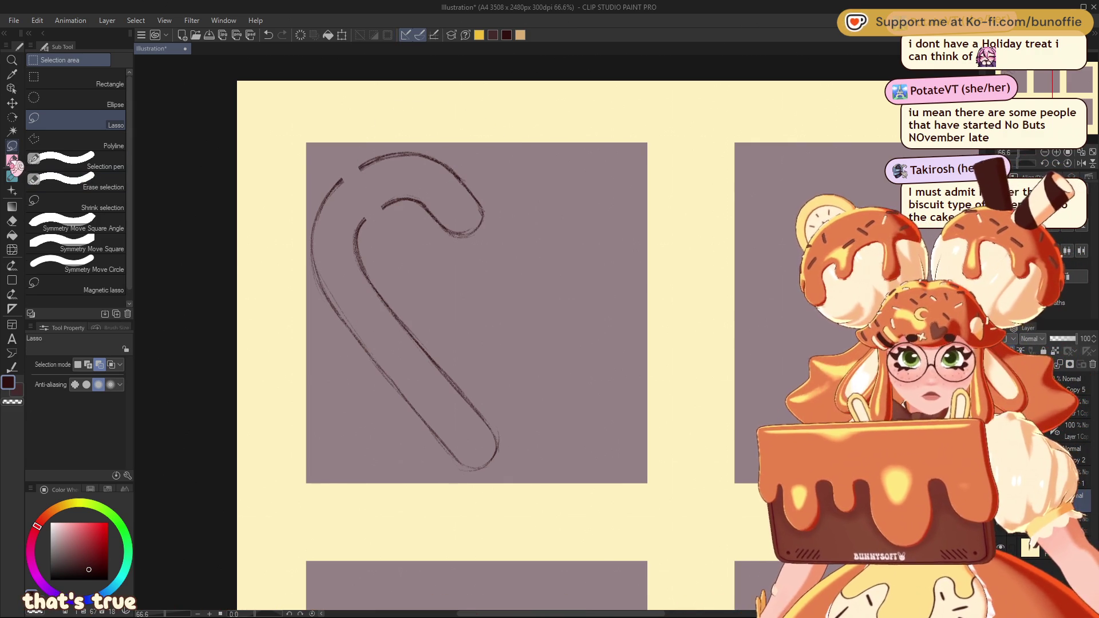
left_click_drag(383, 206, 374, 219)
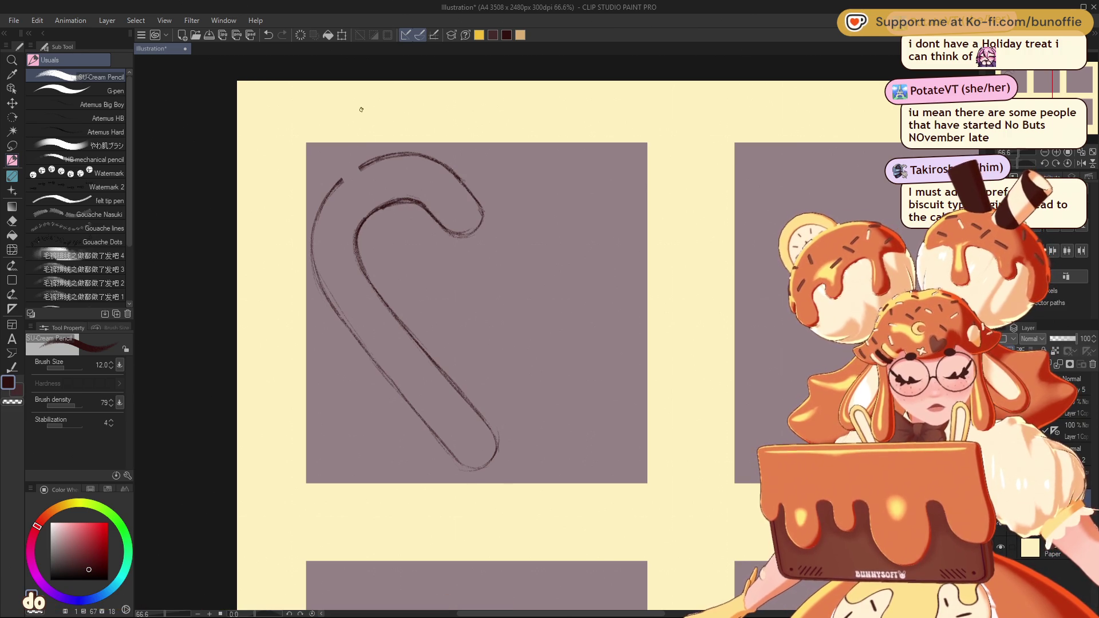
Retrace the cane's outer top arc, left side and bottom curve darker
mouse_move(334, 189)
left_mouse_down()
mouse_move(381, 158)
mouse_move(321, 204)
left_mouse_up()
left_click_drag(388, 159, 407, 153)
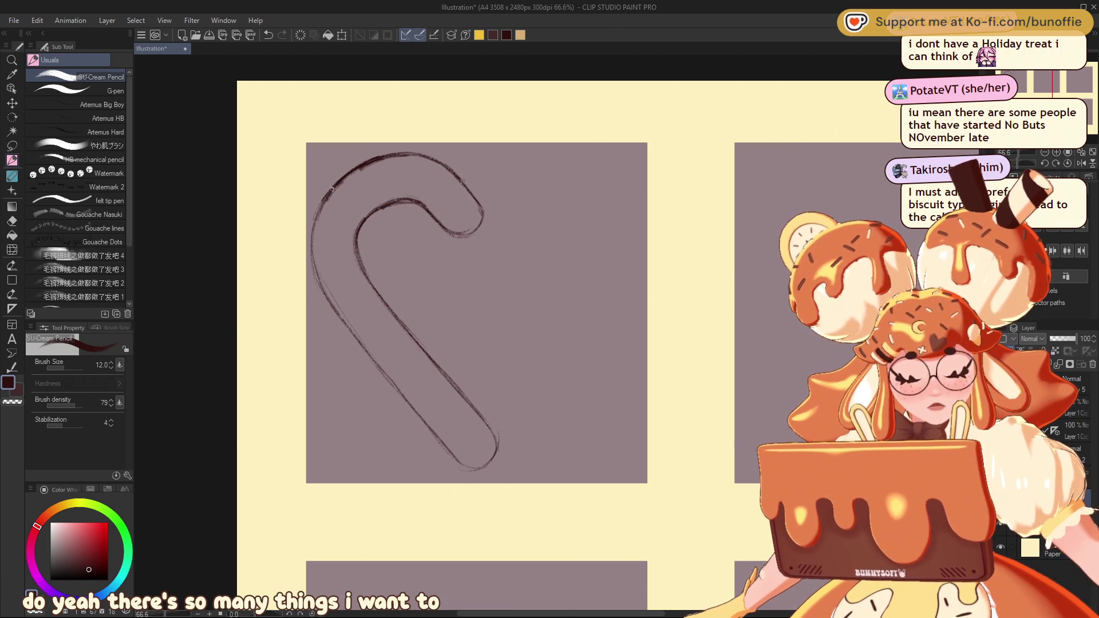
left_click_drag(311, 248, 330, 195)
mouse_move(312, 271)
left_mouse_down()
mouse_move(315, 230)
mouse_move(366, 273)
left_mouse_up()
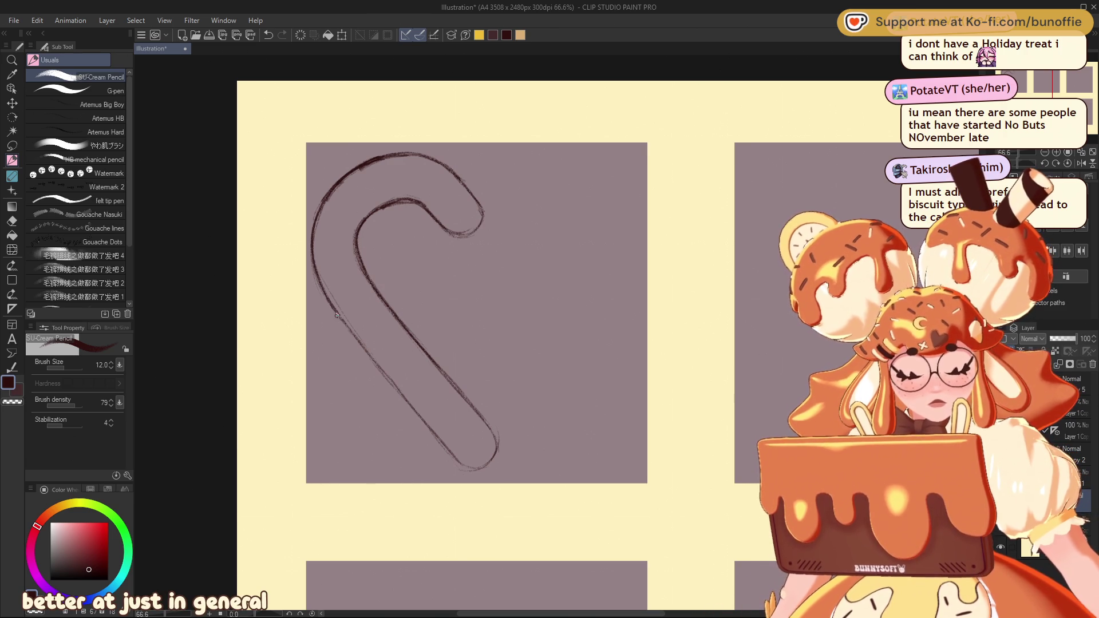
left_click_drag(458, 469, 498, 452)
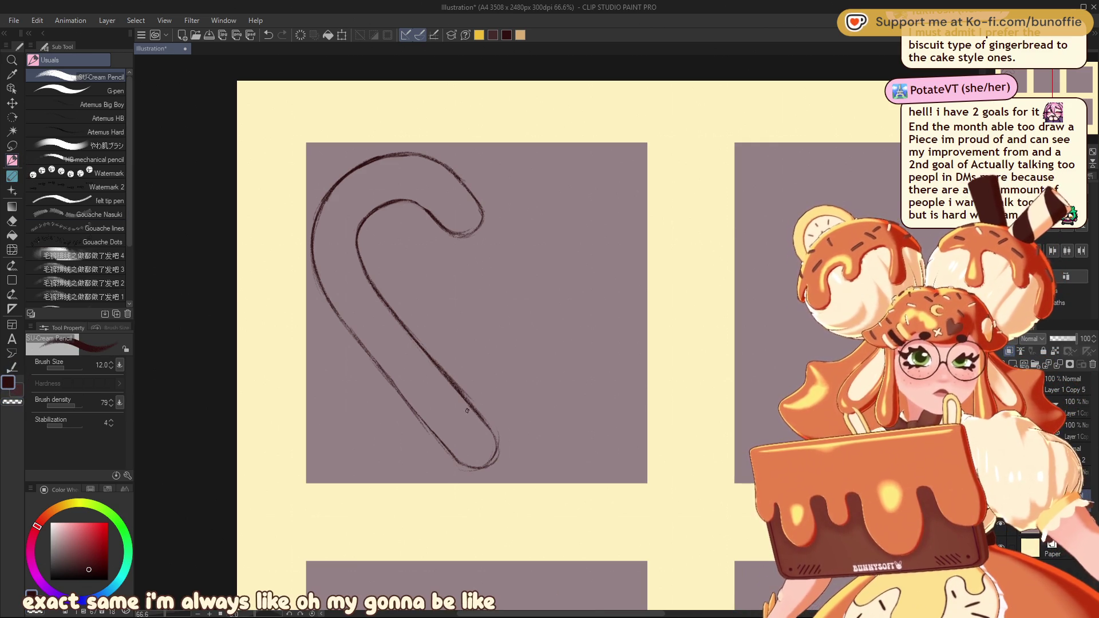
key("c")
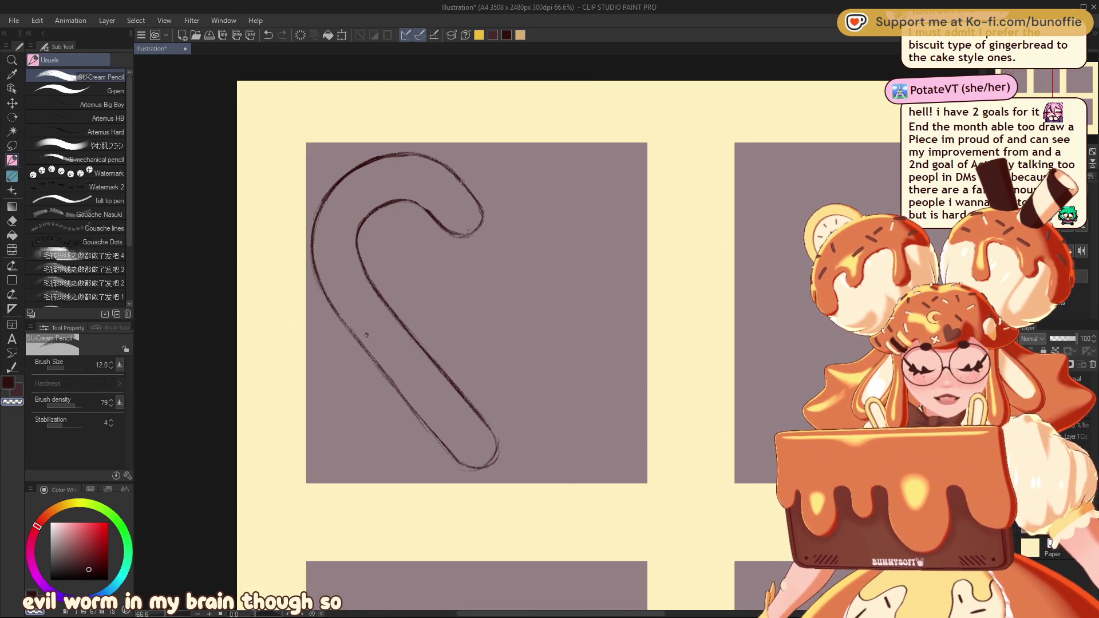
Lighten the lower outer stroke, then redraw the bottom curve and lower-left lines darker
mouse_move(372, 360)
left_mouse_down()
mouse_move(455, 457)
mouse_move(432, 434)
left_mouse_up()
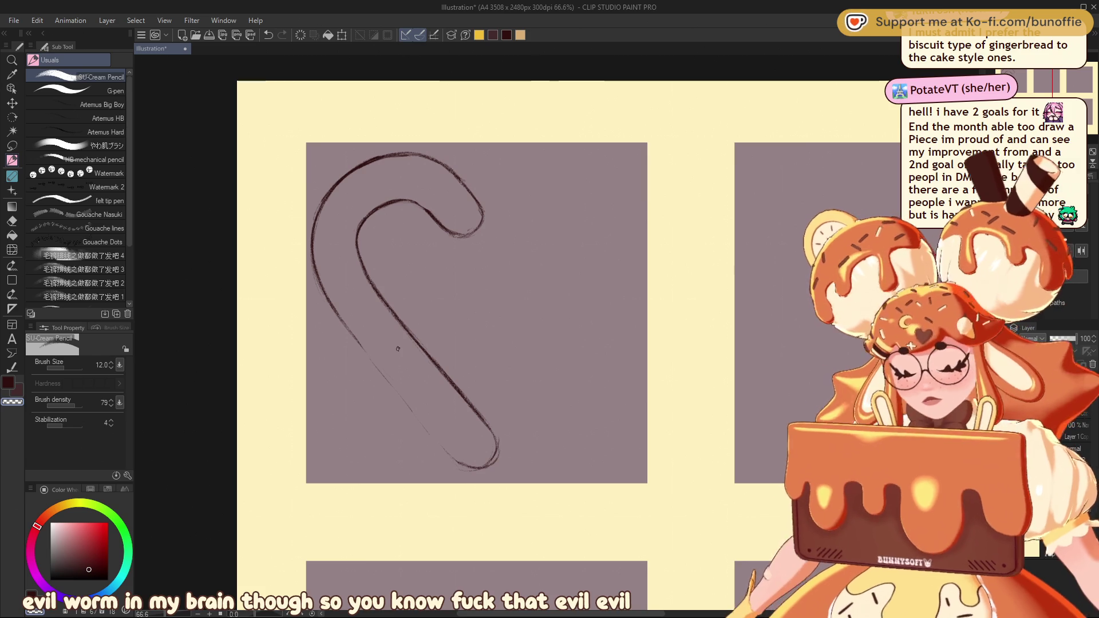
key("c")
mouse_move(458, 468)
left_mouse_down()
mouse_move(481, 440)
mouse_move(460, 456)
left_mouse_up()
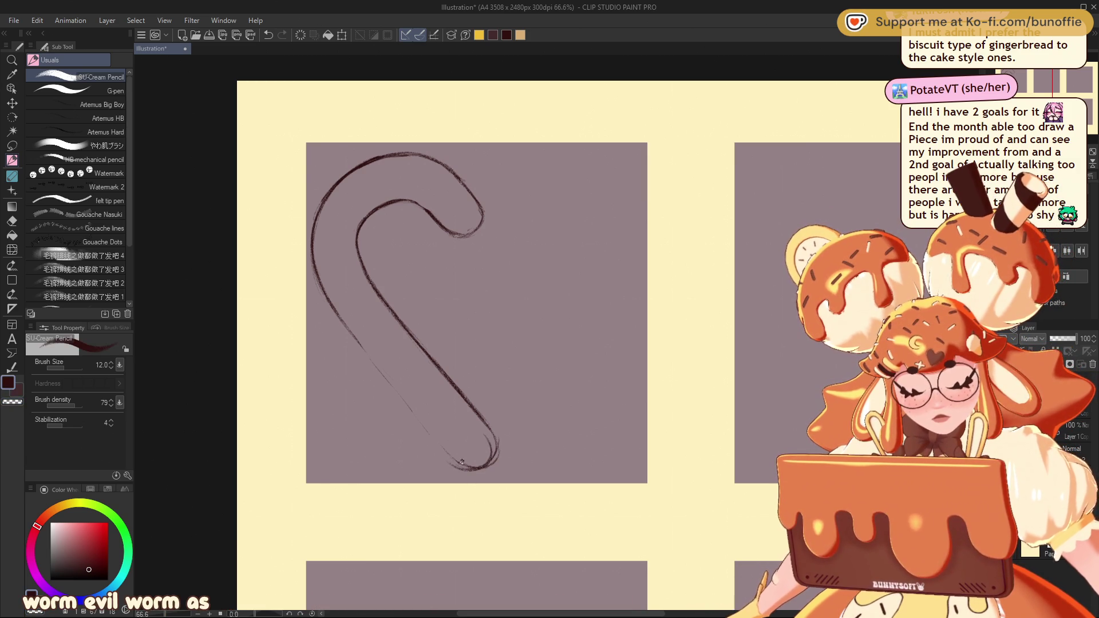
key("c")
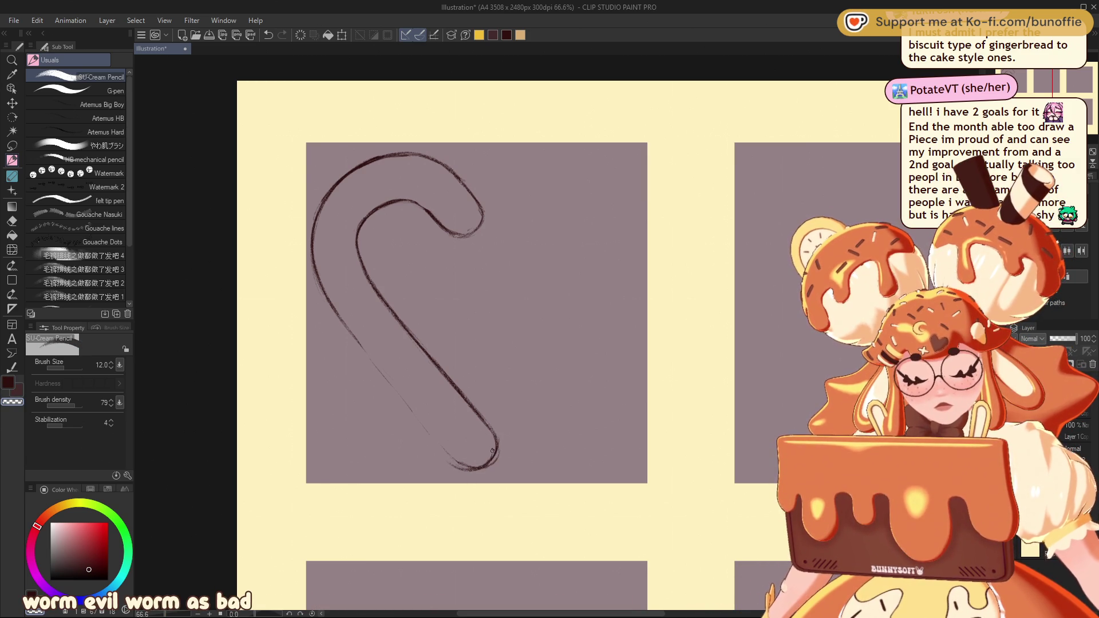
key("c")
mouse_move(444, 456)
left_mouse_down()
mouse_move(428, 436)
mouse_move(465, 470)
left_mouse_up()
mouse_move(399, 404)
left_mouse_down()
mouse_move(386, 386)
mouse_move(428, 440)
mouse_move(391, 391)
left_mouse_up()
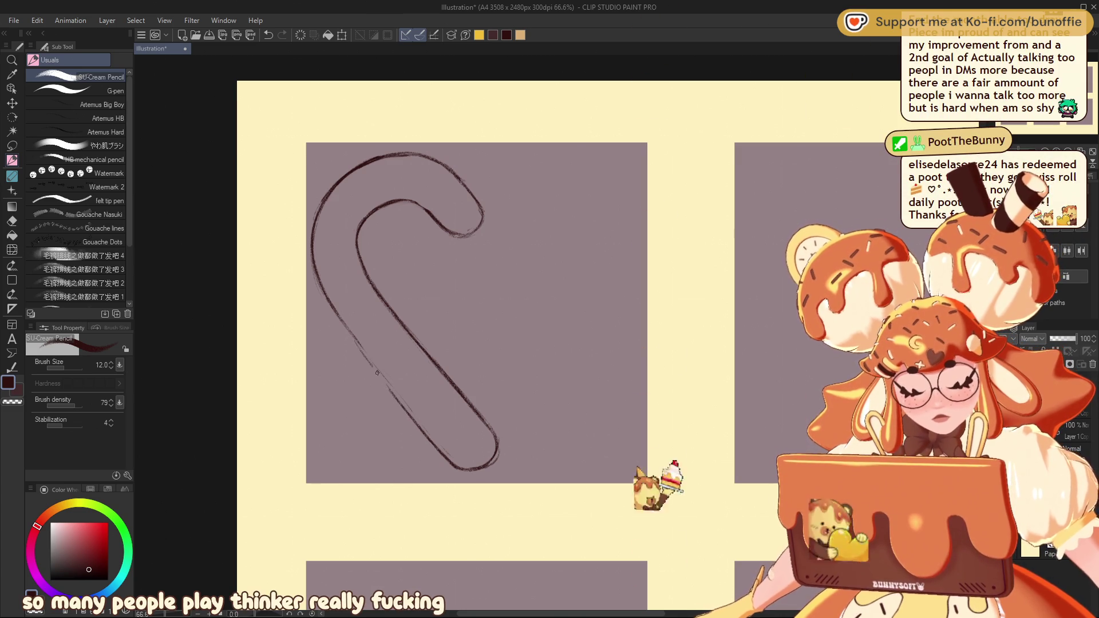
left_click_drag(362, 352, 396, 401)
left_click_drag(313, 261, 404, 408)
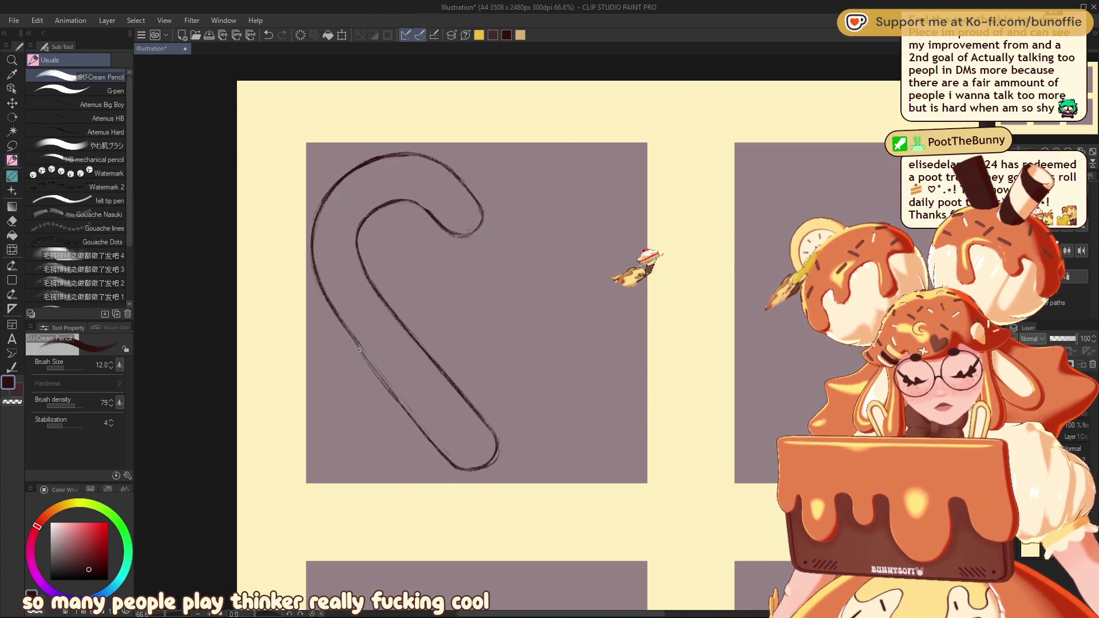
Erase part of the inner hook line, add a closing stroke at the hook end, and start a transform
key("c")
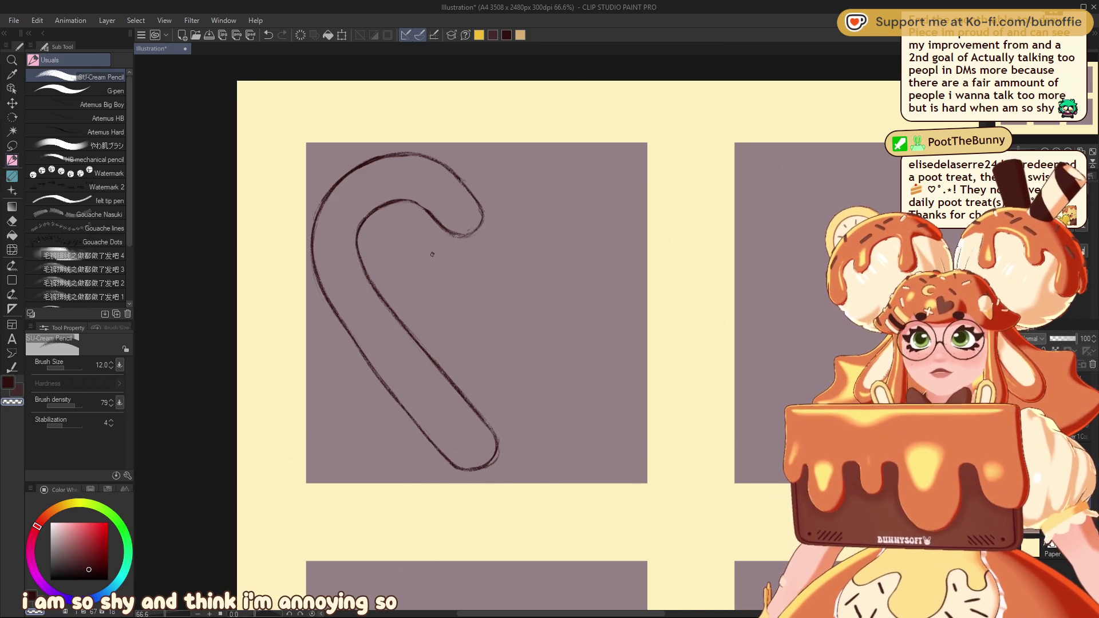
key("c")
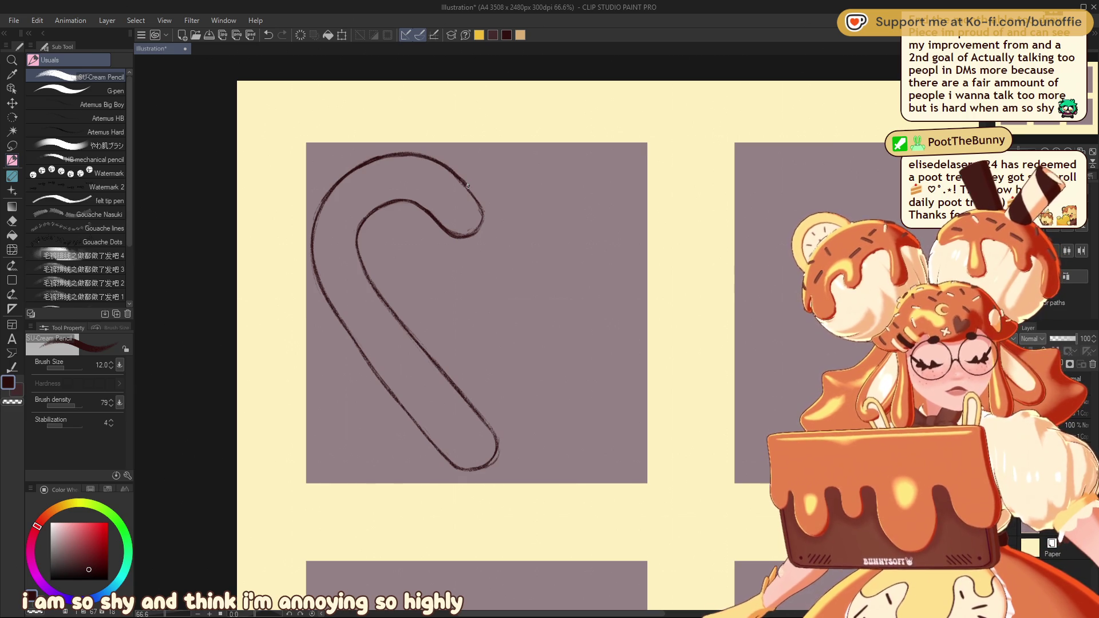
key("c")
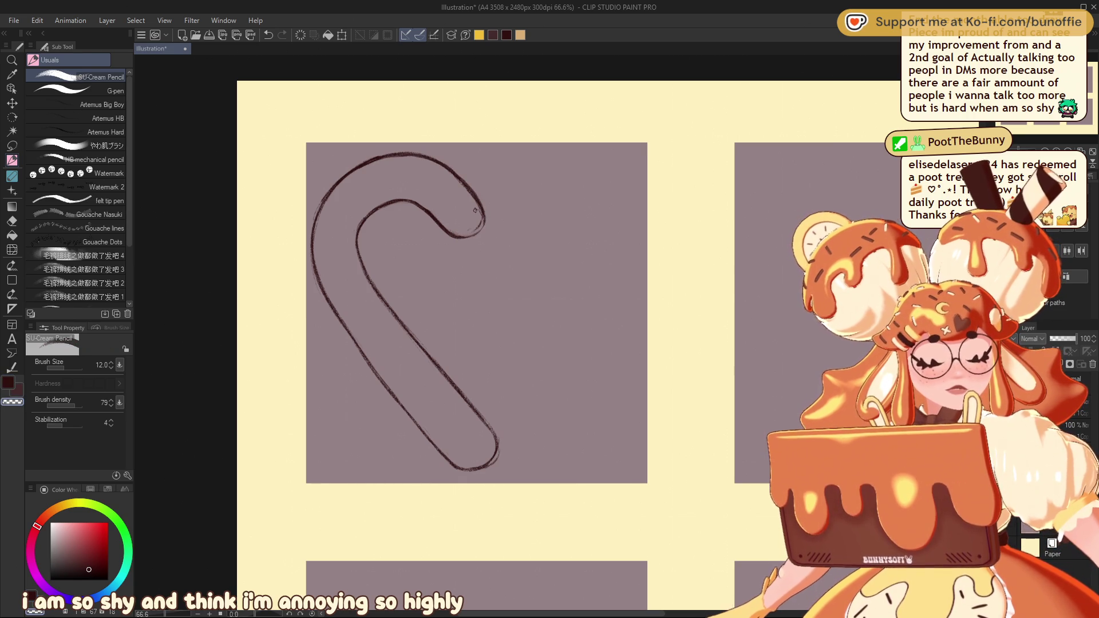
mouse_move(429, 206)
left_mouse_down()
mouse_move(450, 231)
mouse_move(432, 217)
left_mouse_up()
key("c")
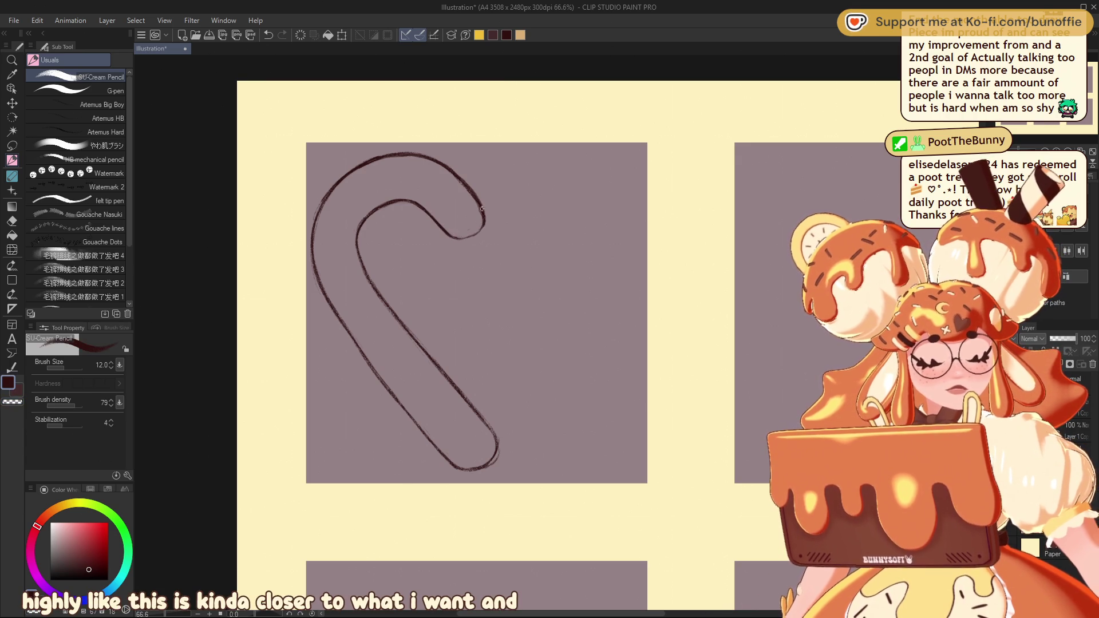
left_click_drag(469, 237, 457, 239)
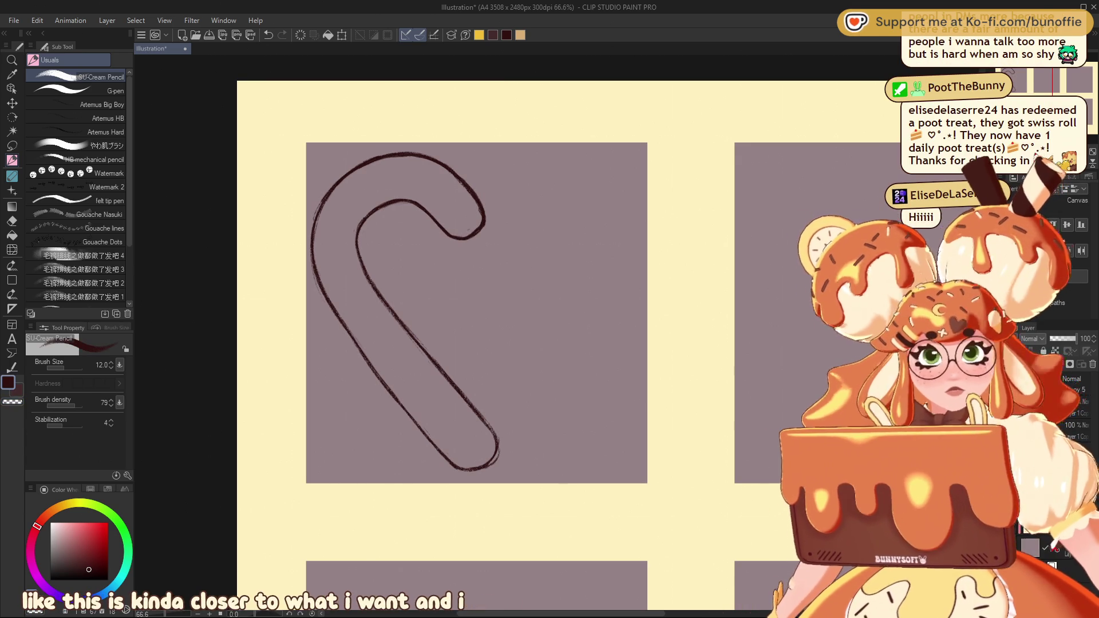
key("ctrl+t")
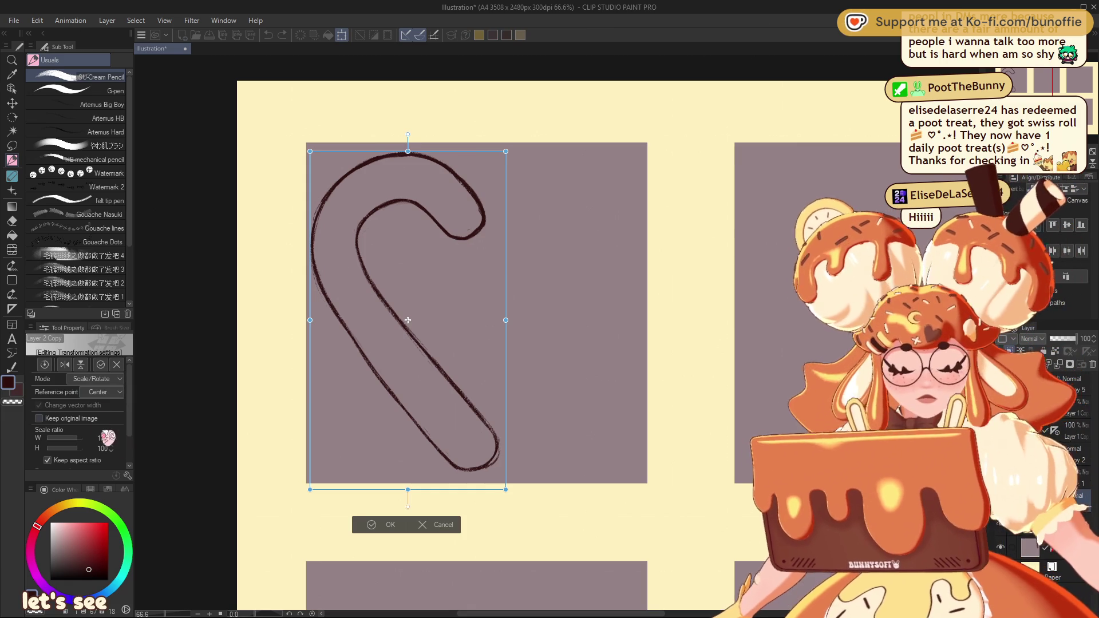
Flip the cane copy horizontally and slide it right to complete a heart
left_click(65, 364)
left_click_drag(419, 358, 560, 359)
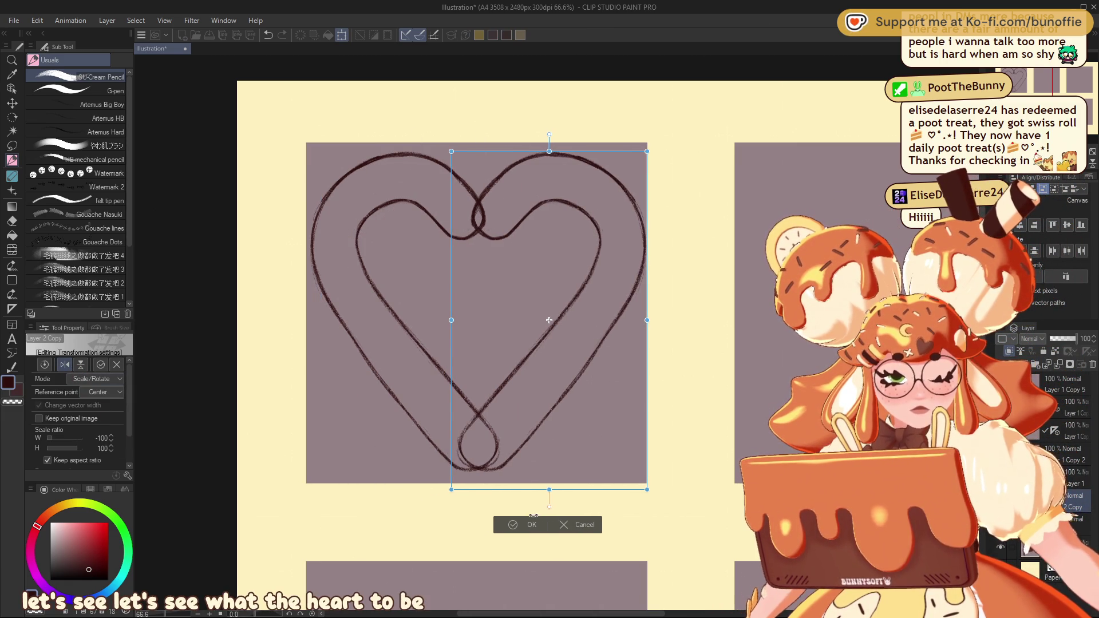
key("Return")
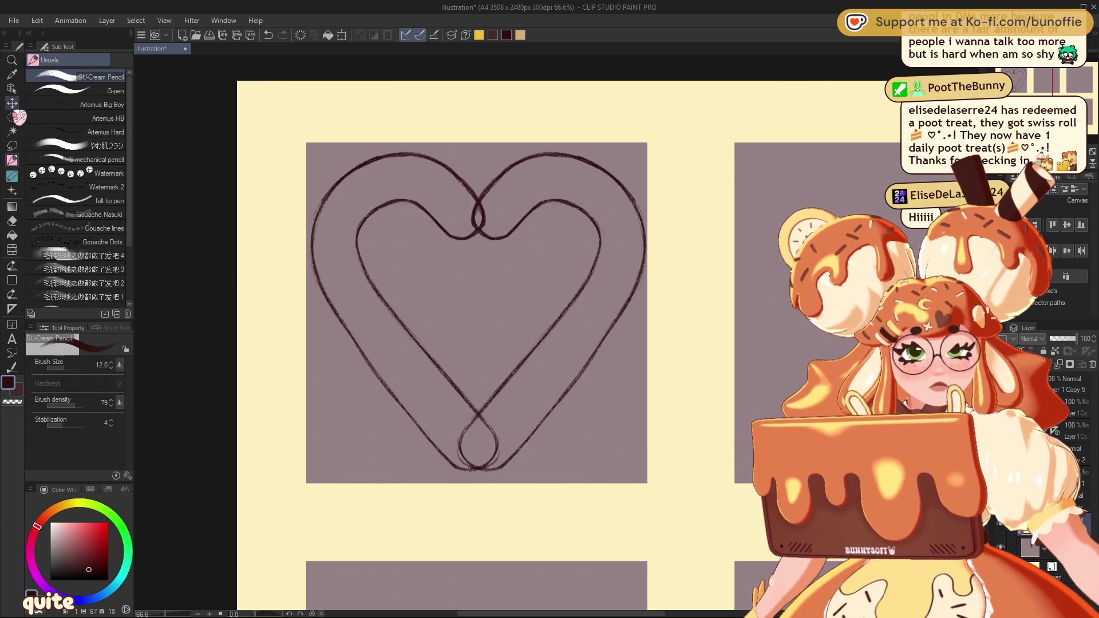
Nudge the heart's left half slightly left, then hide the mirrored right half
left_click(14, 103)
left_click_drag(494, 227, 480, 221)
key("ctrl+minus")
key("ctrl+minus")
key("ctrl+minus")
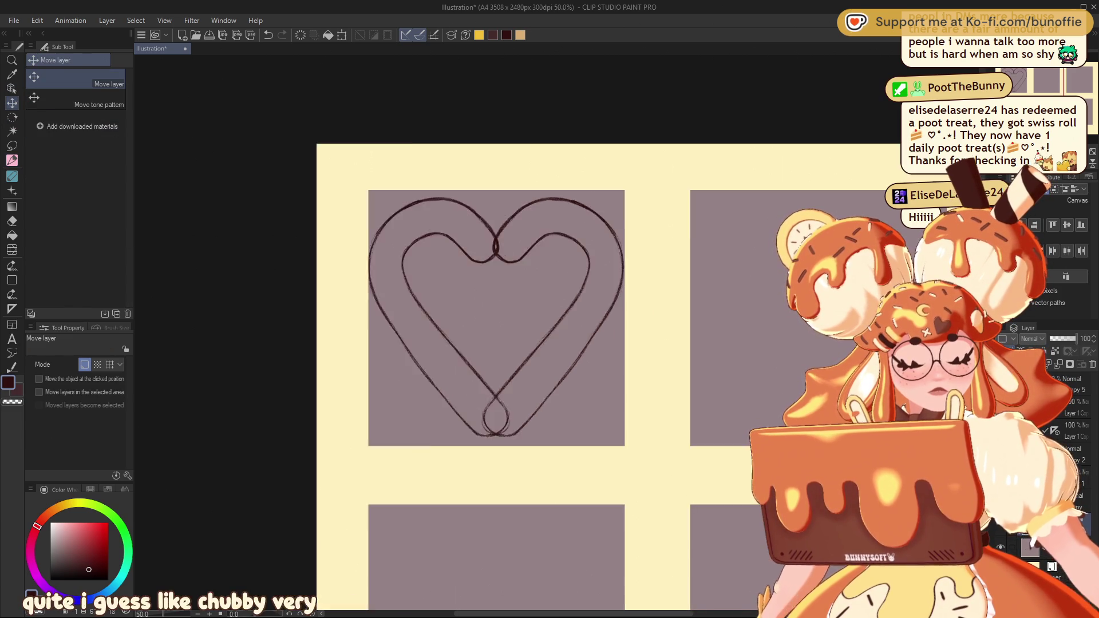
key("ctrl+plus")
key("ctrl+plus")
key("ctrl+plus")
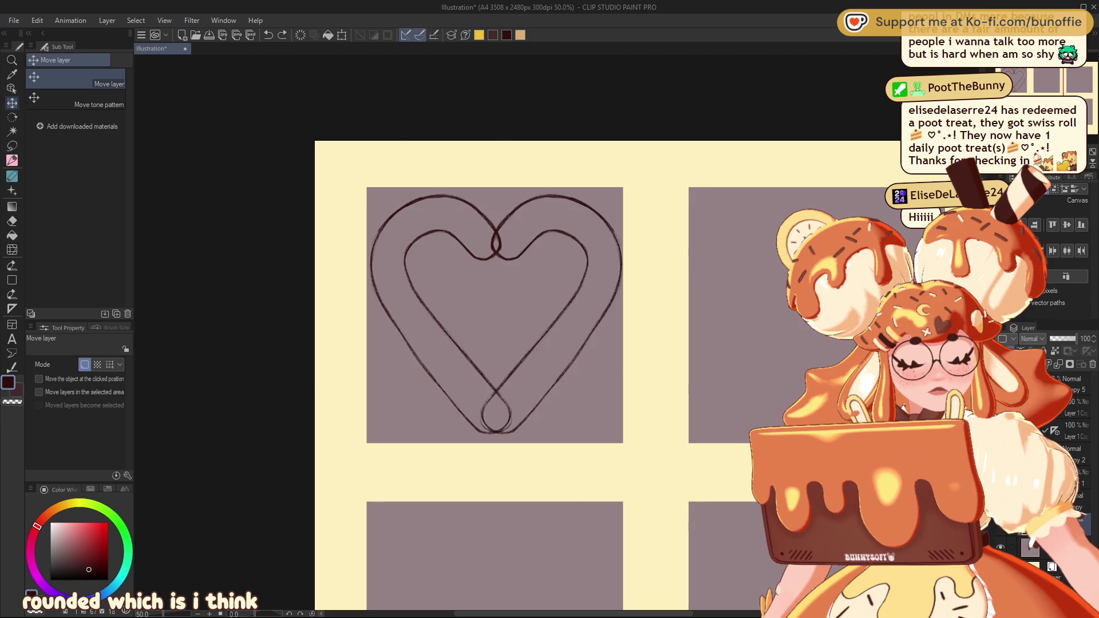
key("Delete")
mouse_move(626, 334)
left_mouse_down()
mouse_move(605, 400)
mouse_move(585, 421)
mouse_move(616, 380)
left_mouse_up()
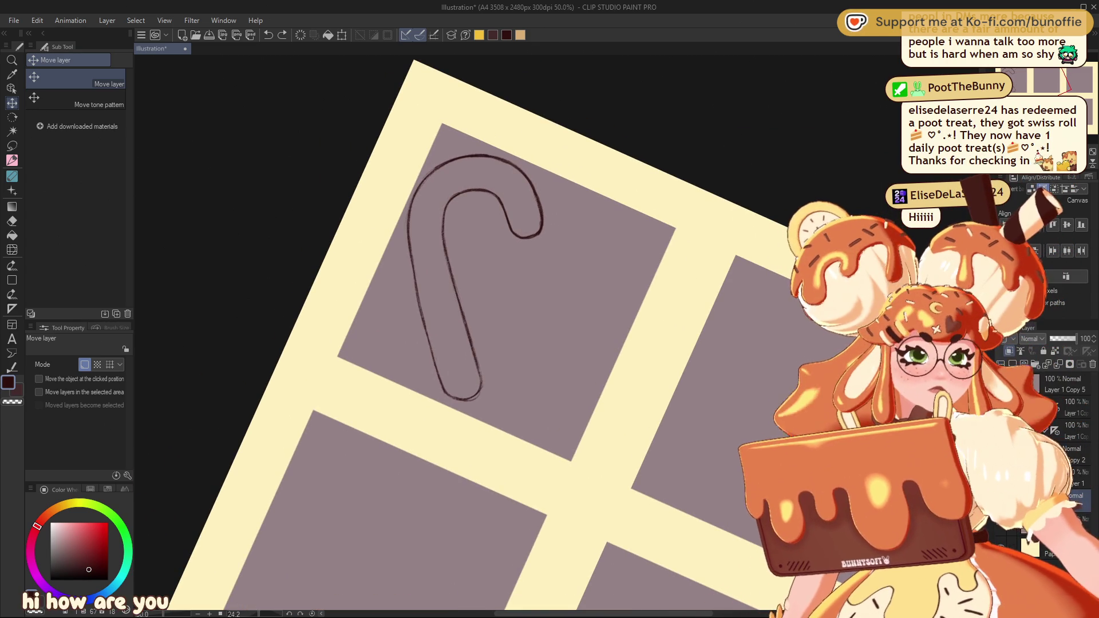
Hide the sketch and draw a thick straight cane stem at size 120 with the Straight line figure
left_click(13, 161)
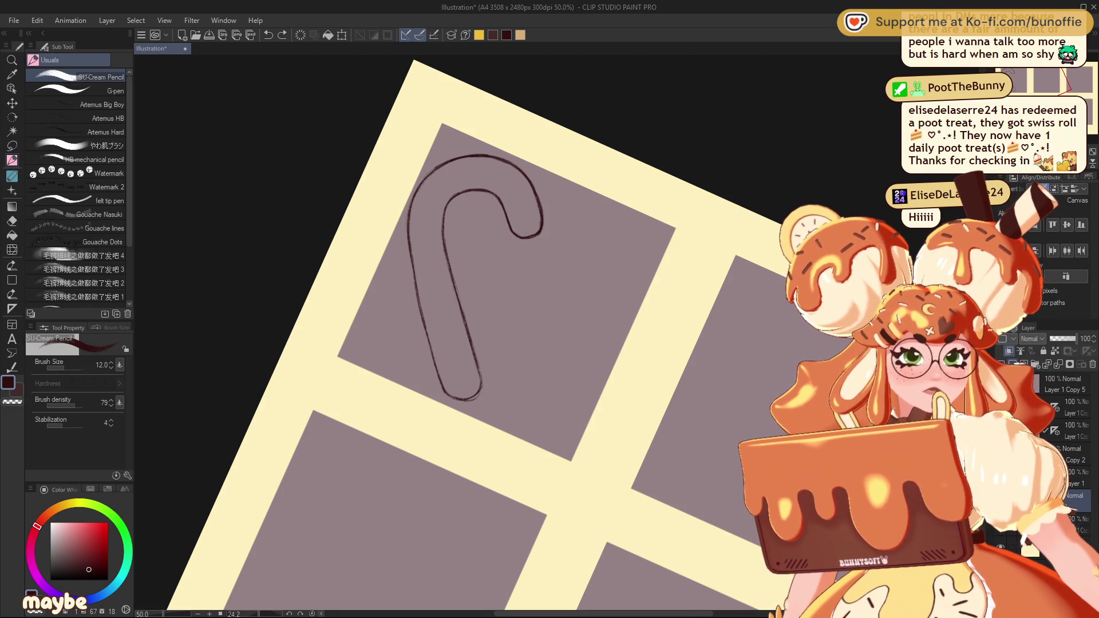
key("ctrl+z")
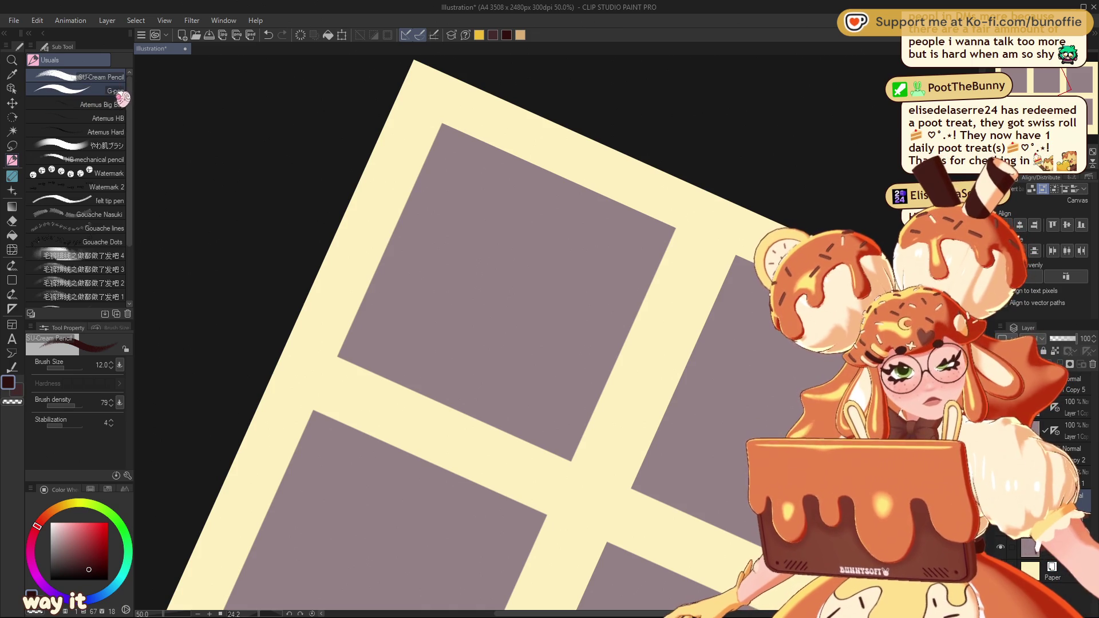
left_click(11, 280)
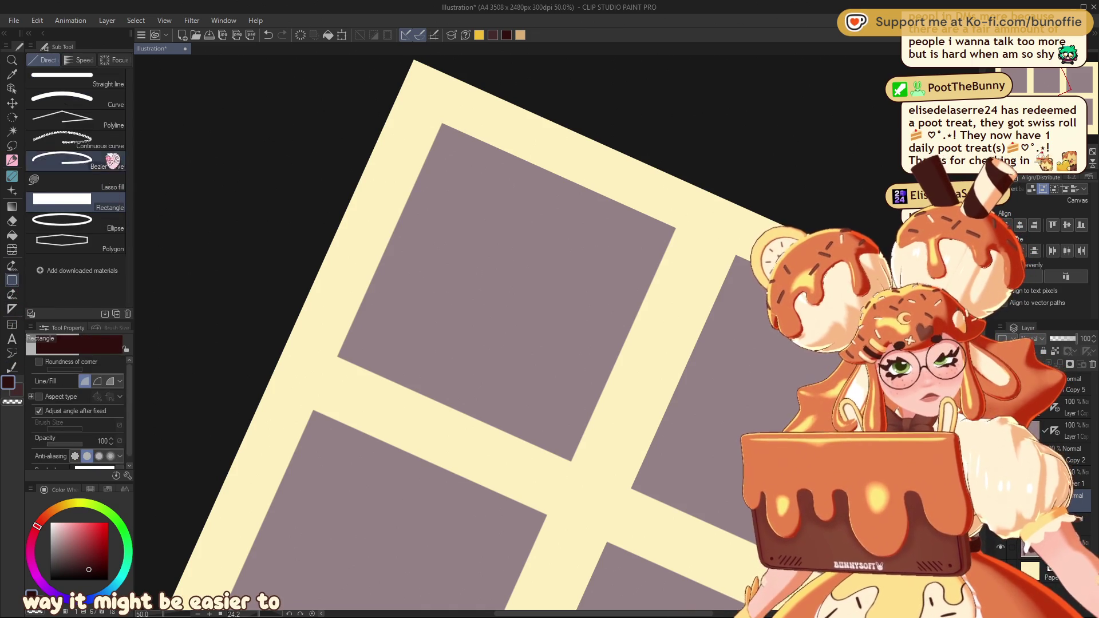
left_click(62, 79)
left_click_drag(433, 297, 444, 304)
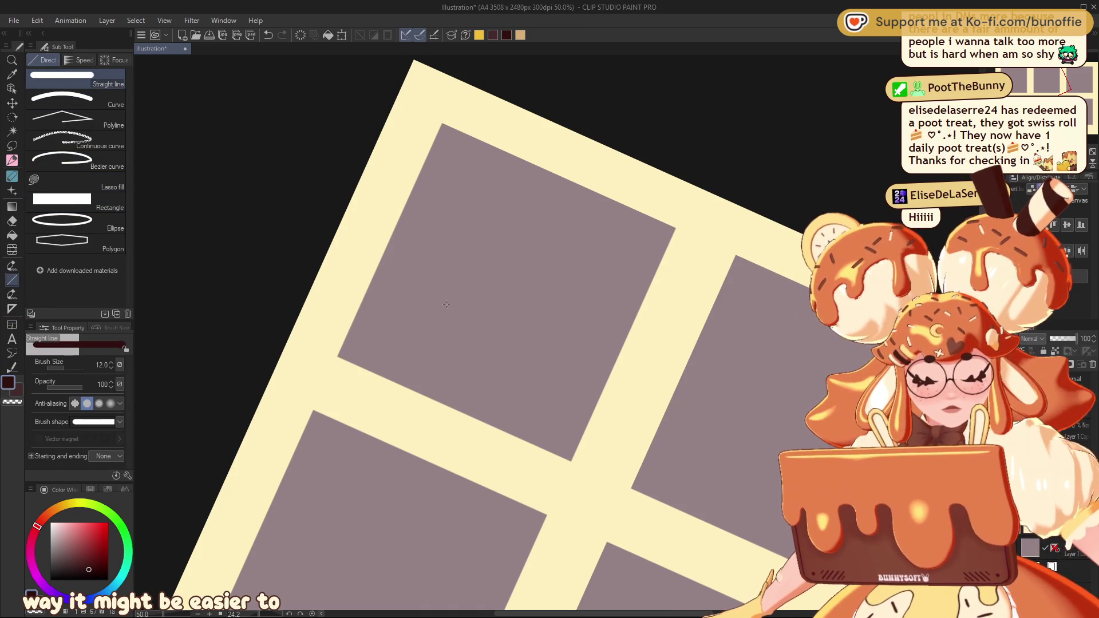
left_click_drag(438, 224, 456, 381)
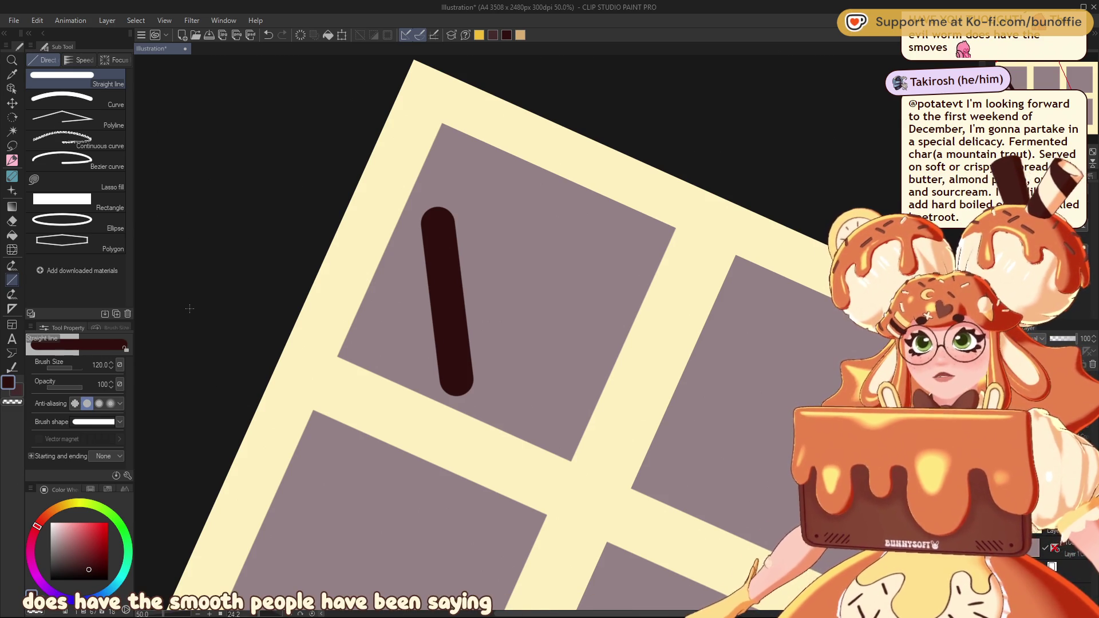
Attempt the cane's hook with 120-thick curves, then undo all the thick strokes
left_click(108, 101)
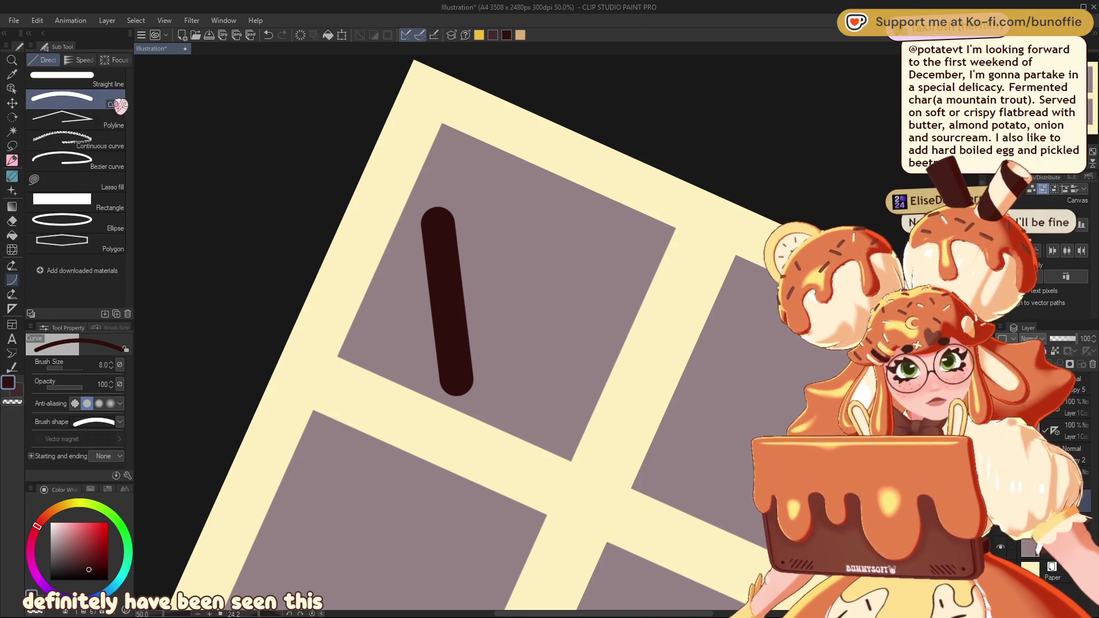
key("bracketright")
key("bracketright")
key("bracketright")
key("bracketright")
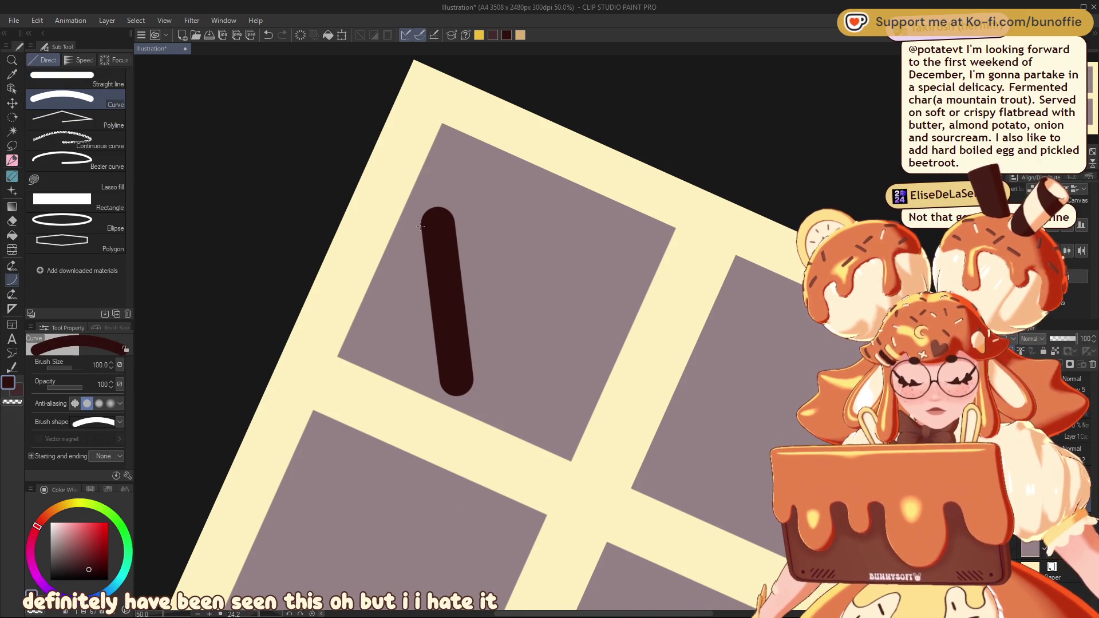
key("bracketright")
left_click_drag(514, 192, 439, 225)
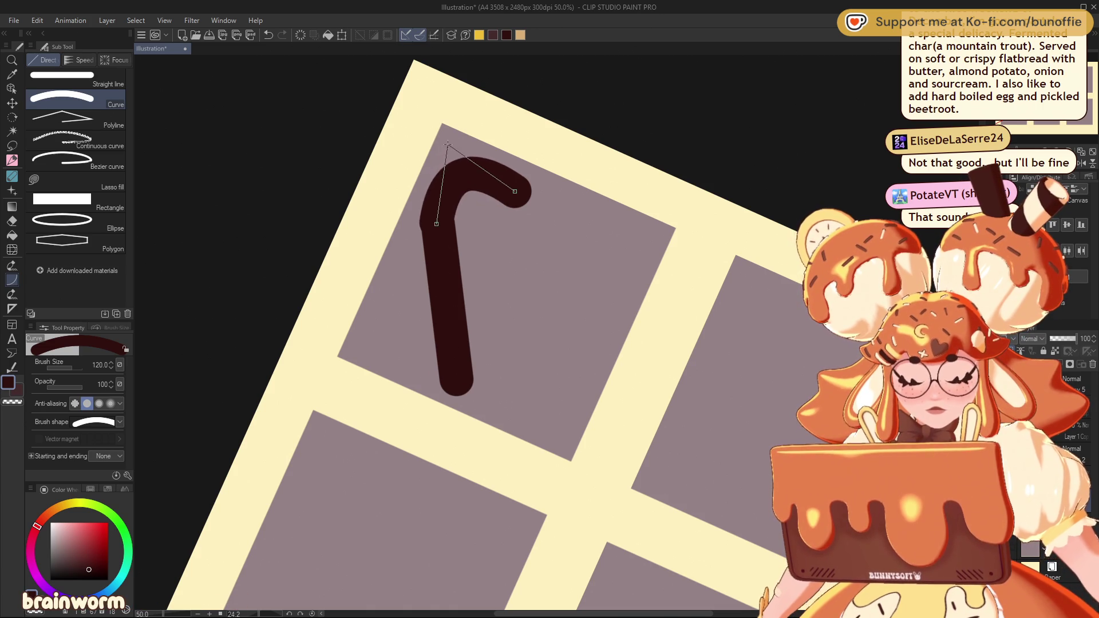
left_click(480, 190)
left_click(475, 200)
key("ctrl+z")
key("ctrl+z")
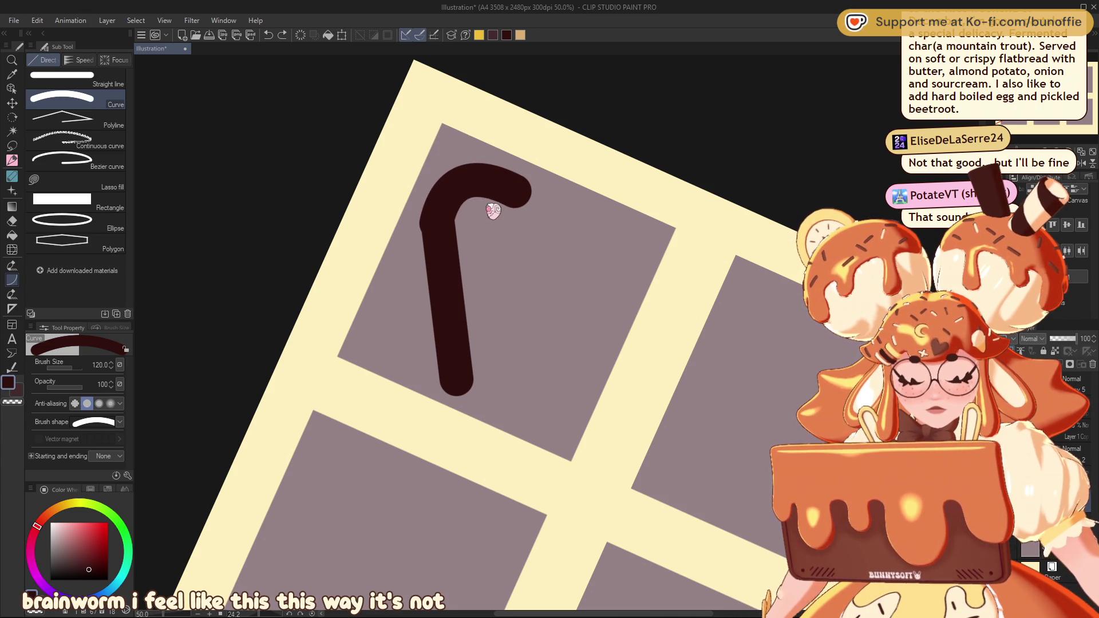
left_click_drag(453, 182, 439, 221)
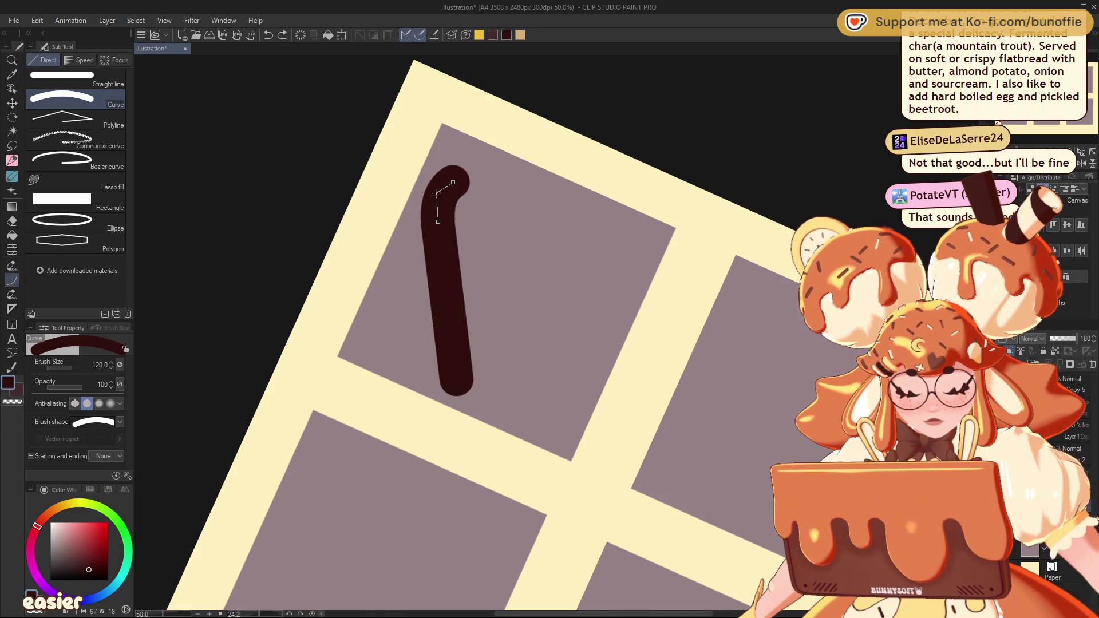
left_click_drag(520, 188, 455, 182)
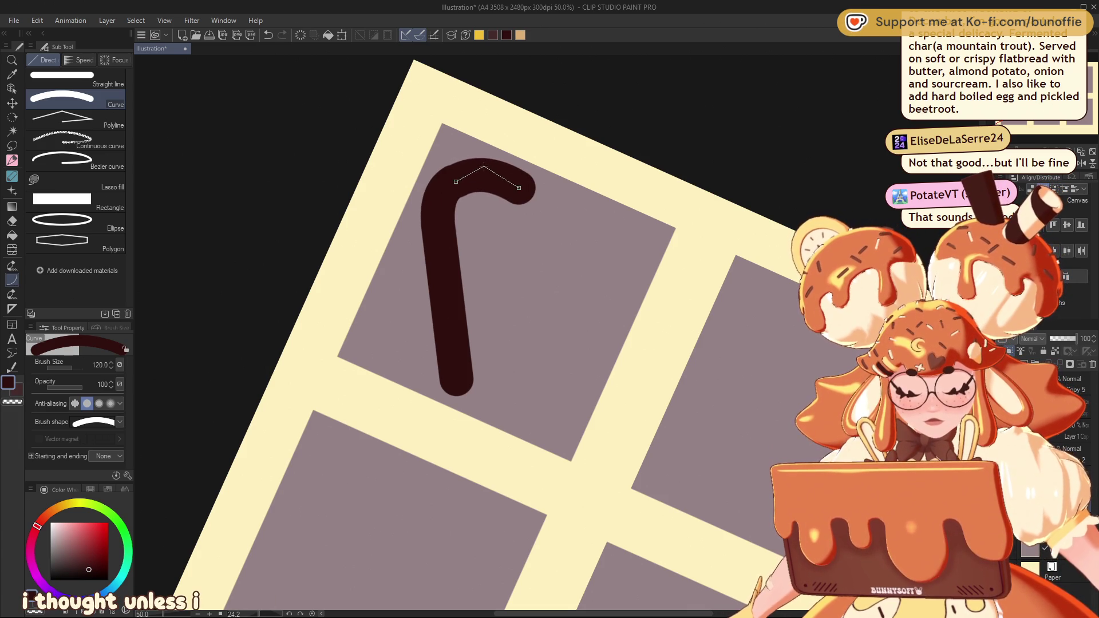
key("Escape")
left_click_drag(510, 211, 458, 181)
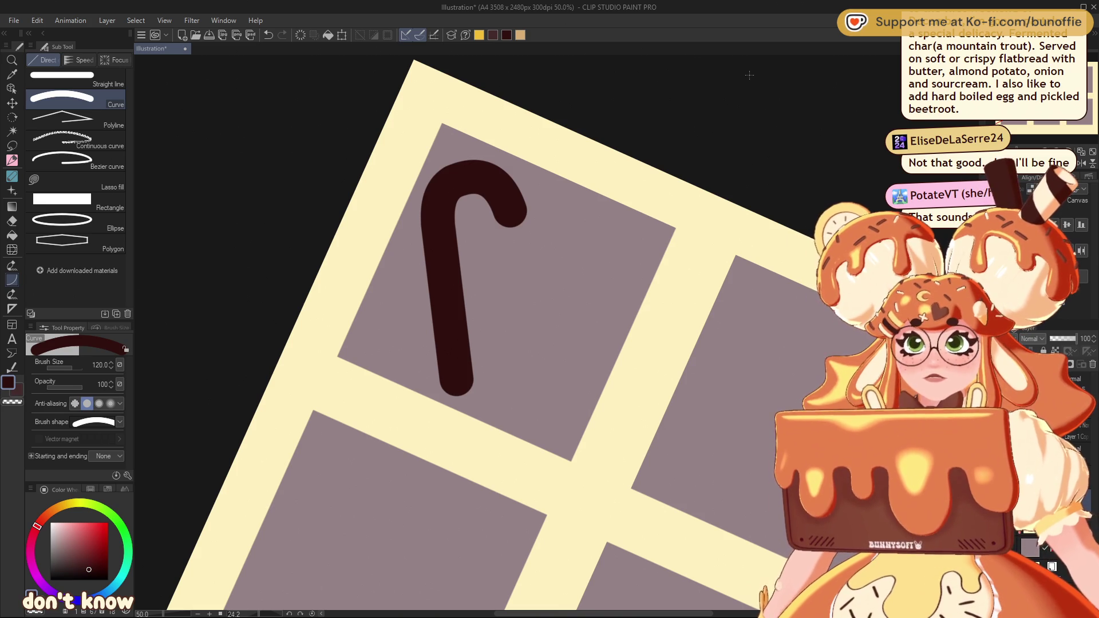
key("ctrl+z")
key("ctrl+z")
key("ctrl+z")
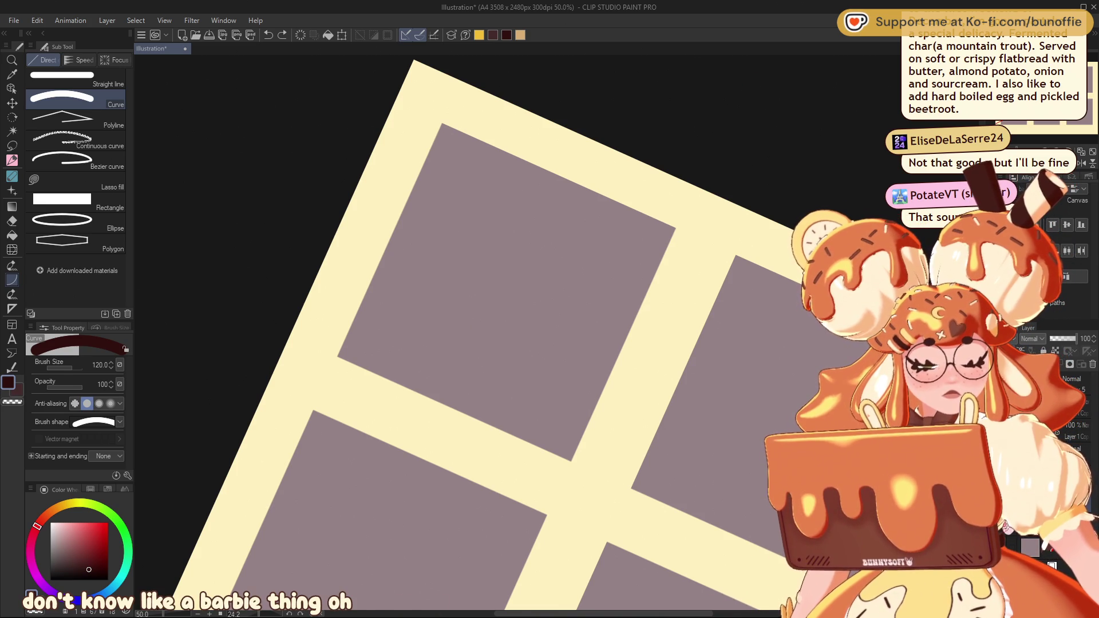
Restore the thin pencil cane layer, undo the stray move, deselect, and reset canvas rotation
key("ctrl+z")
key("ctrl+y")
key("ctrl+y")
key("ctrl+y")
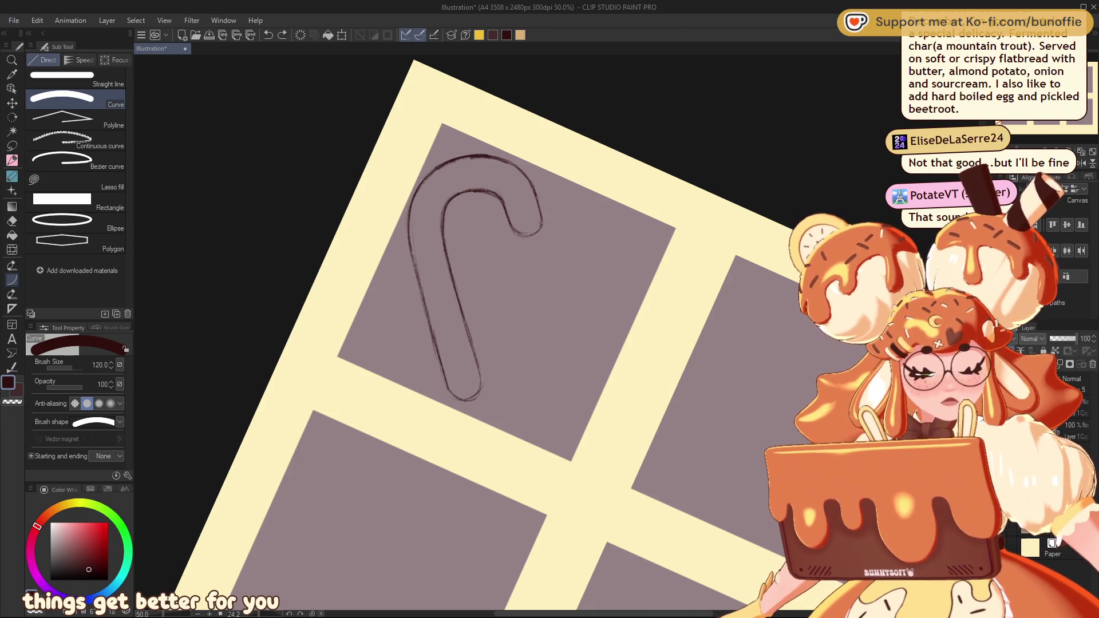
left_click_drag(476, 275, 498, 302)
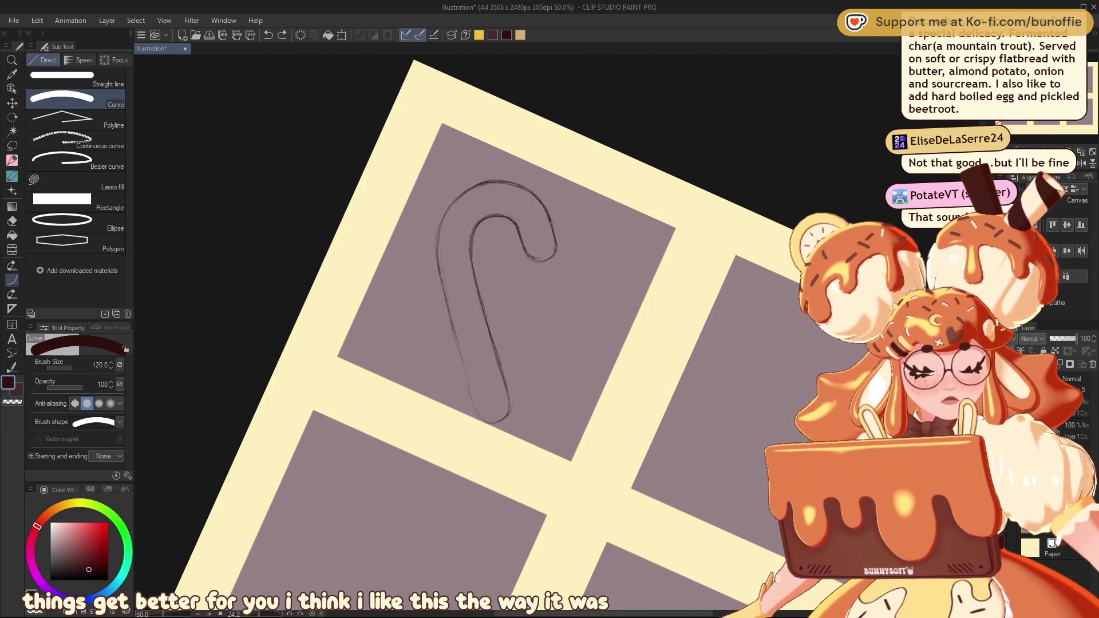
key("ctrl+z")
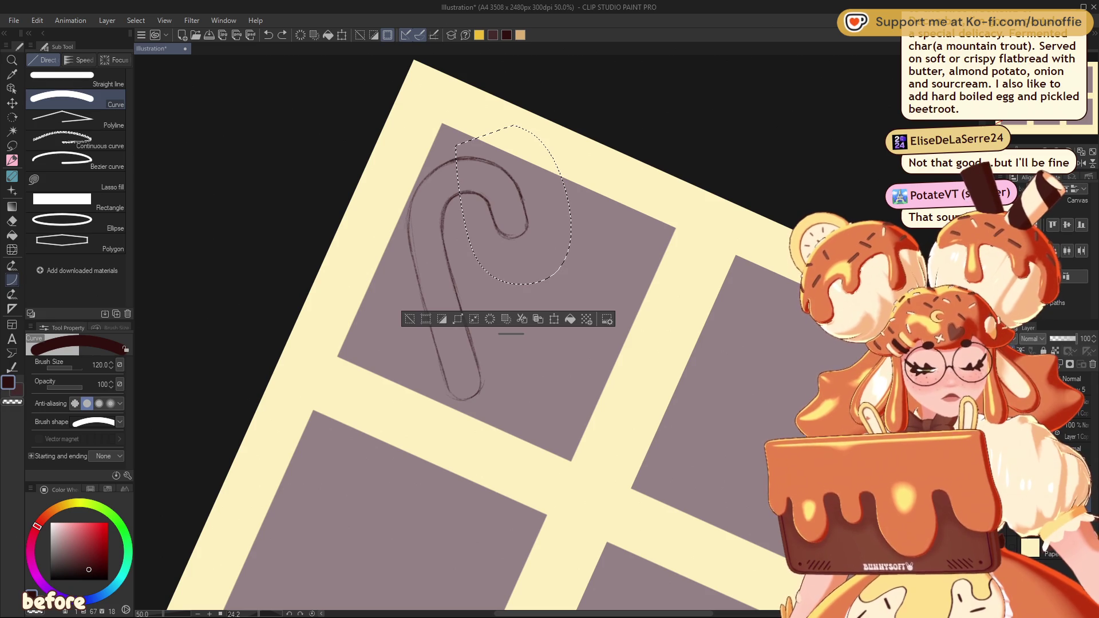
key("ctrl+d")
key("ctrl+at")
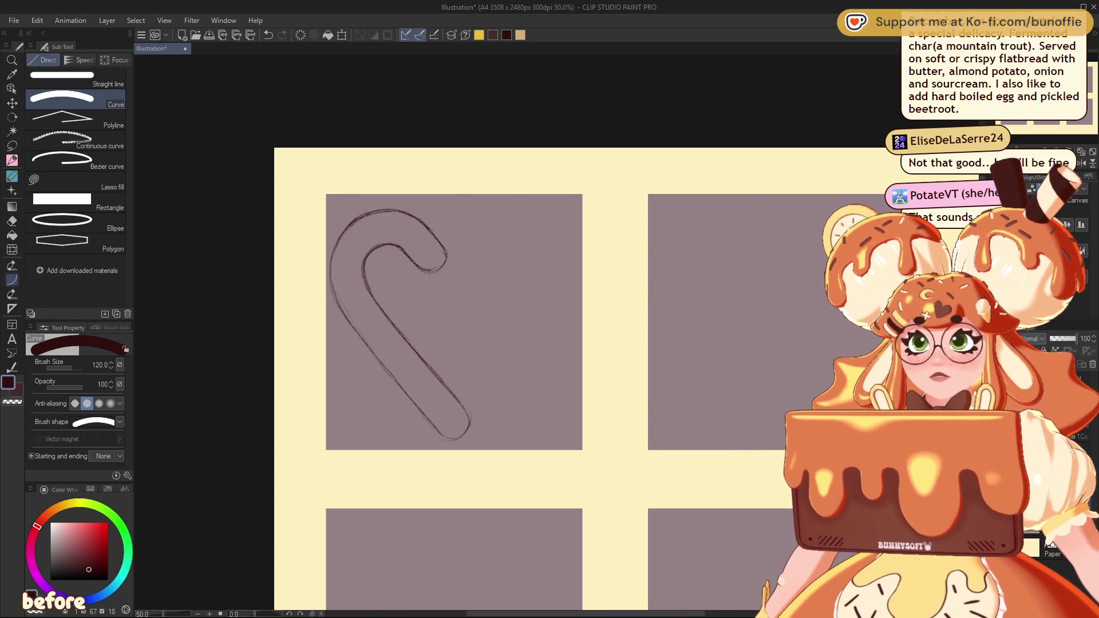
key("k")
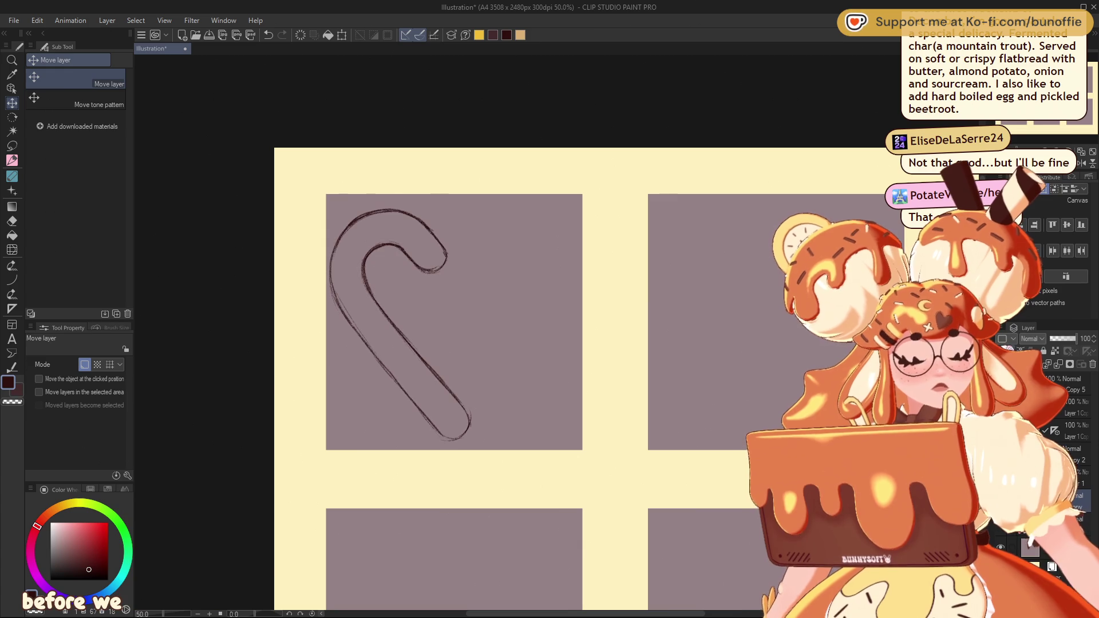
Flip a copy of the cane horizontally and move it right to form a heart
key("ctrl+t")
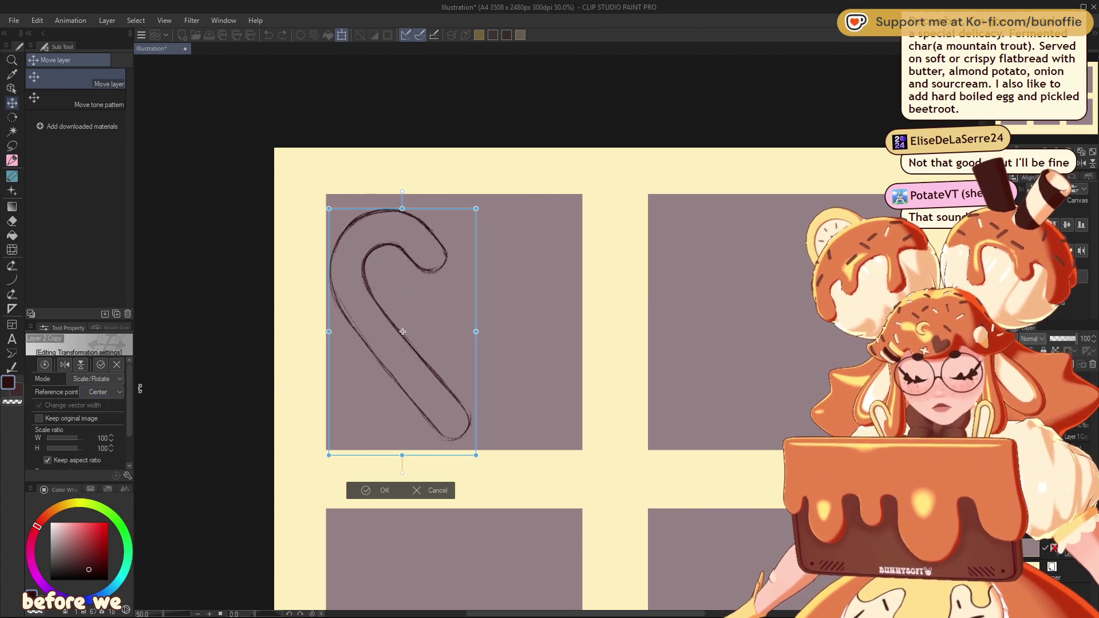
left_click(64, 365)
mouse_move(452, 277)
left_mouse_down()
mouse_move(546, 276)
mouse_move(503, 285)
mouse_move(535, 293)
left_mouse_up()
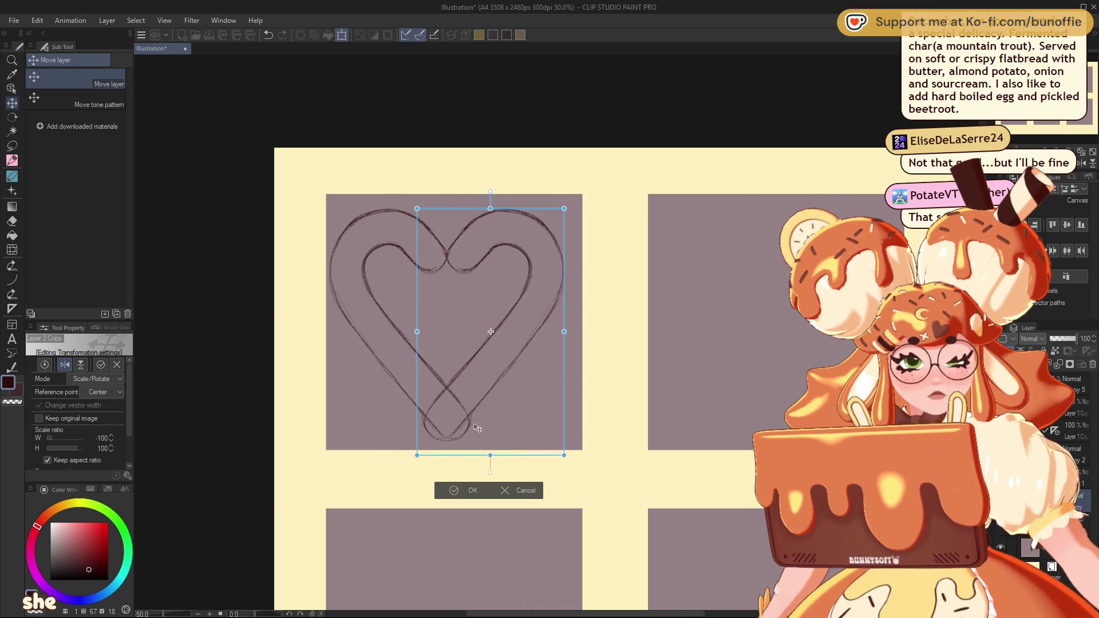
left_click(466, 496)
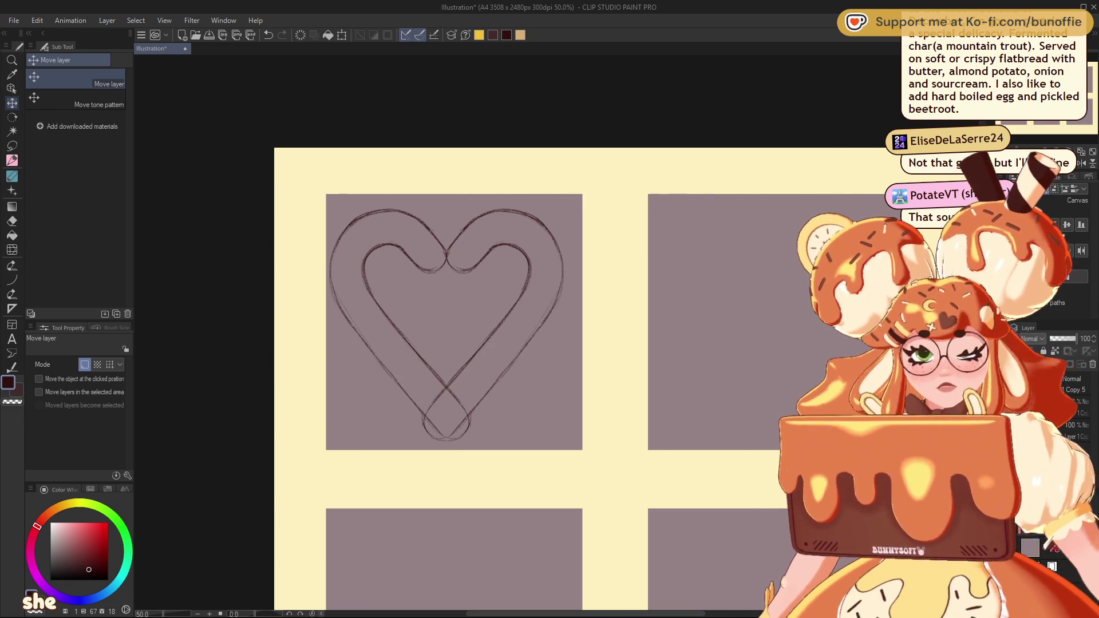
Enlarge the heart sketch to 105%, then hide the old heart sketches
key("ctrl+t")
mouse_move(563, 327)
left_mouse_down()
mouse_move(581, 327)
mouse_move(559, 324)
left_mouse_up()
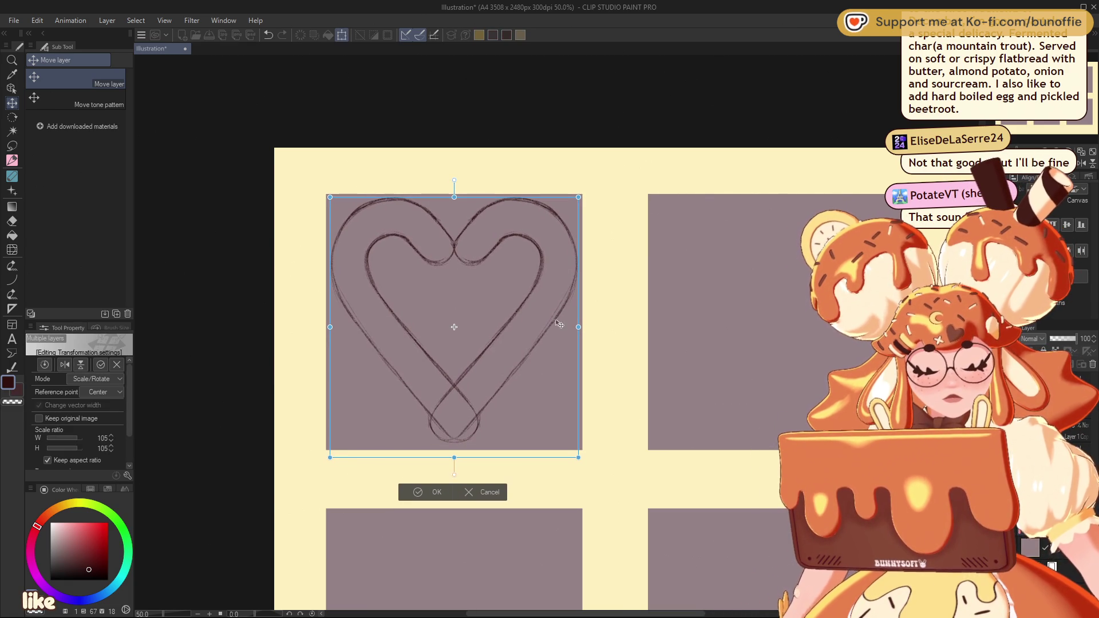
left_click(435, 496)
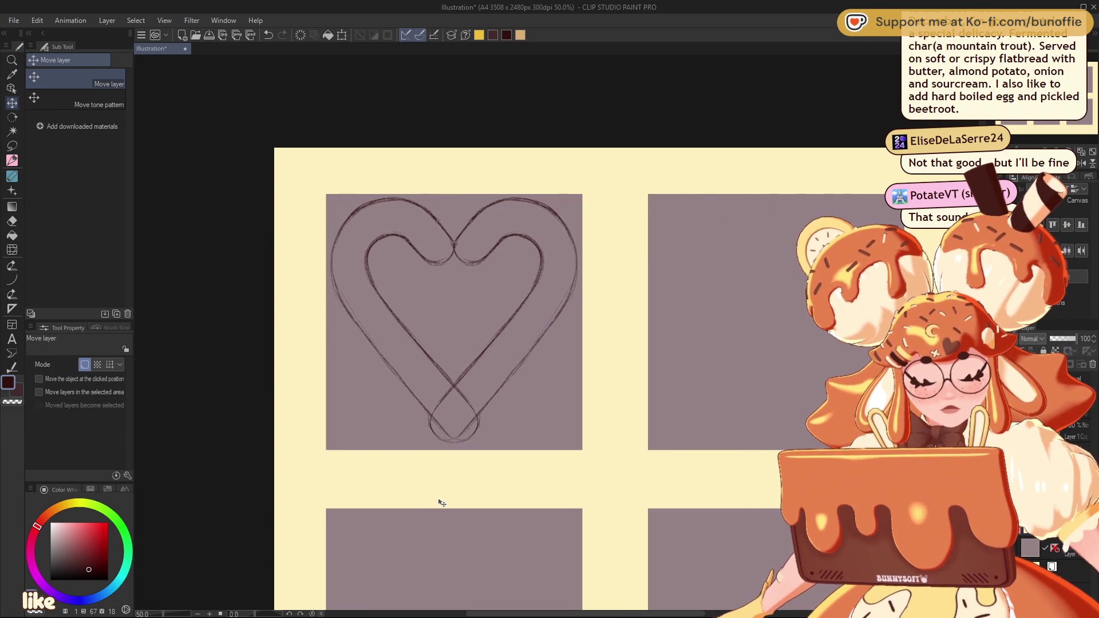
scroll(556, 333, "down", 8)
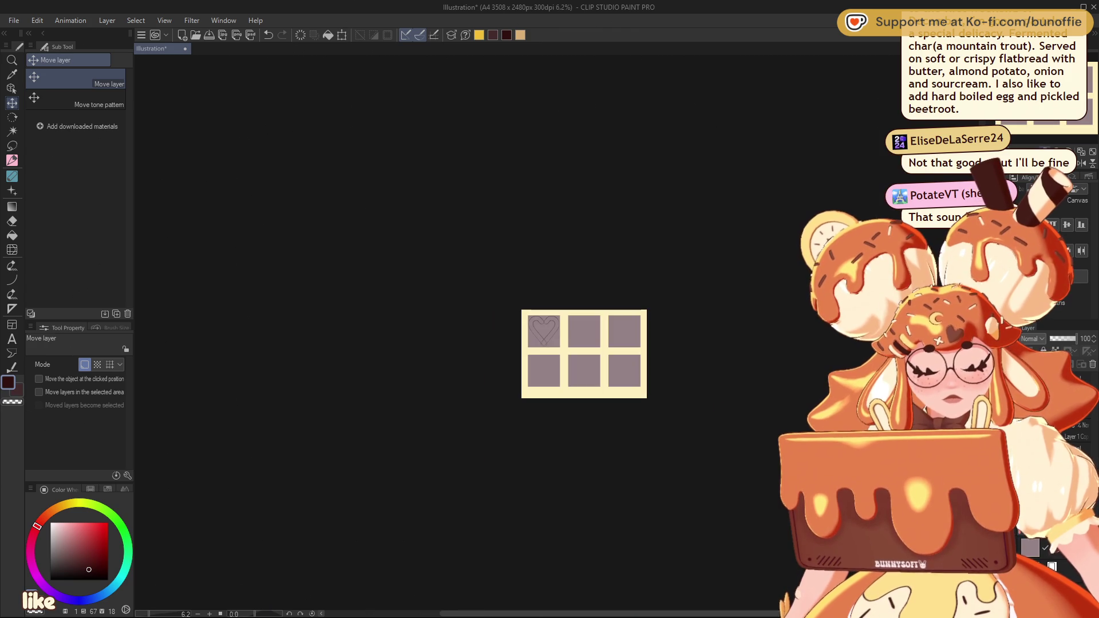
scroll(557, 332, "up", 8)
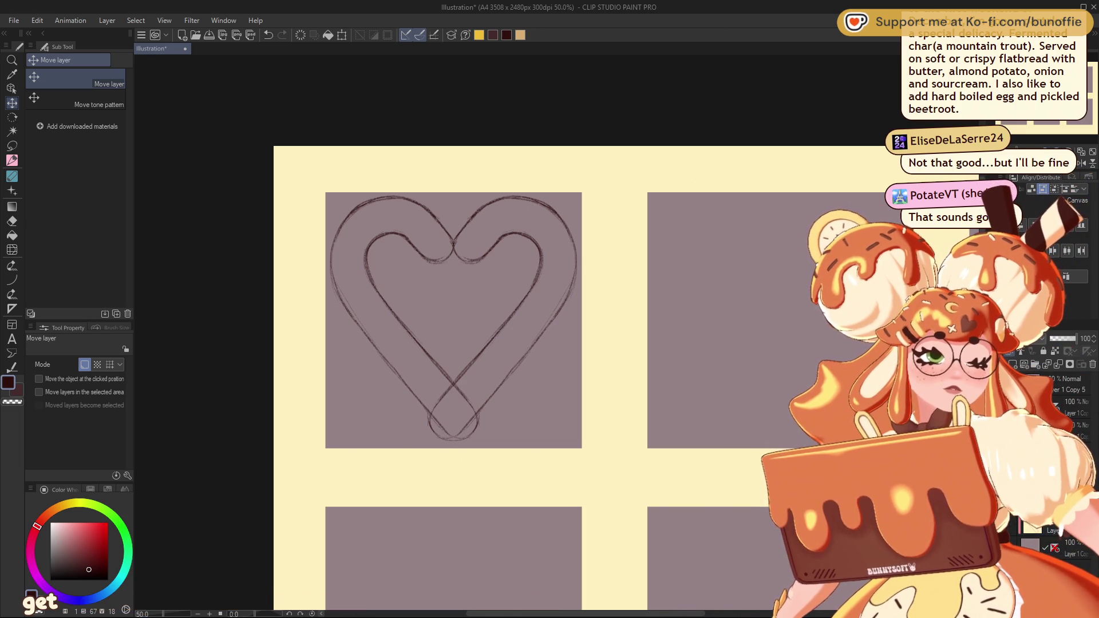
key("ctrl+z")
key("ctrl+z")
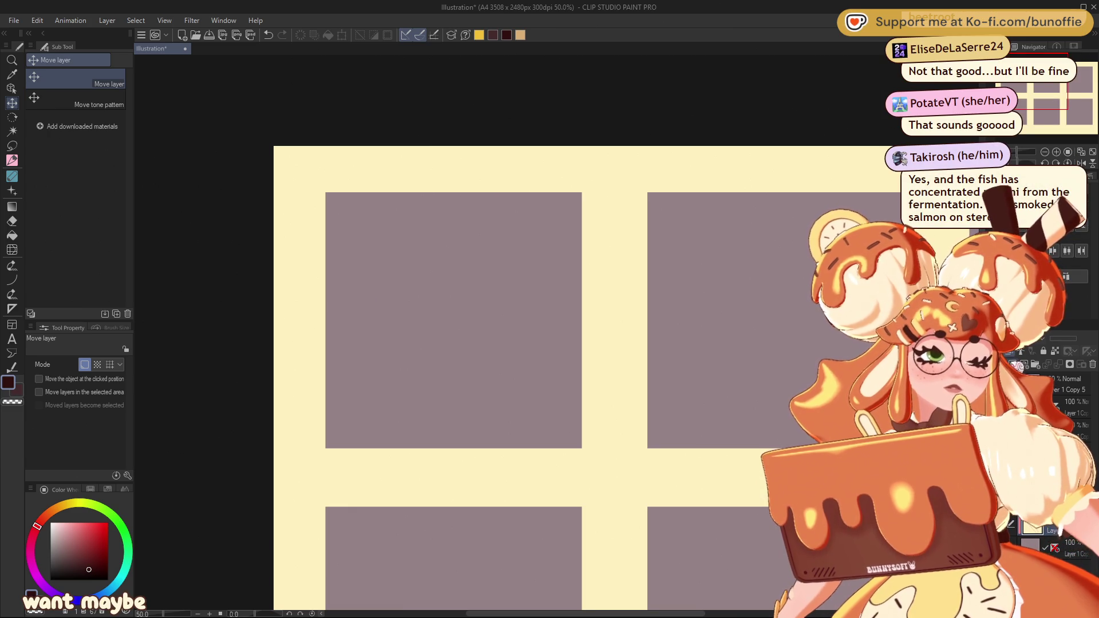
Add a vertical symmetry ruler and pencil-sketch a double-outline heart with its top lobes and point
left_click(454, 293)
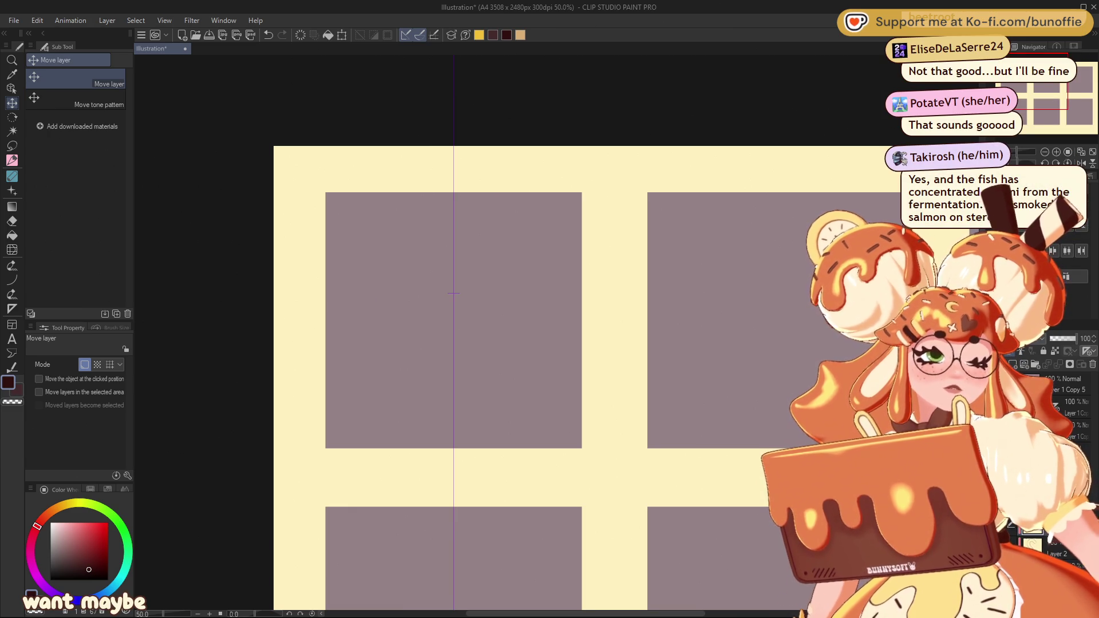
left_click(12, 160)
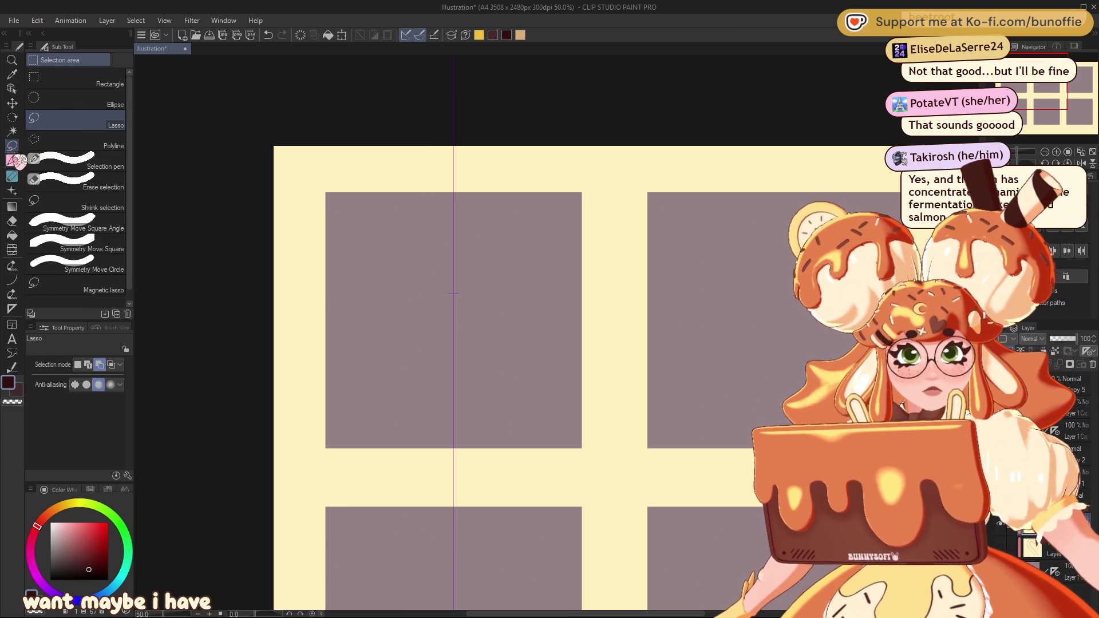
left_click(90, 81)
mouse_move(453, 241)
left_mouse_down()
mouse_move(473, 265)
mouse_move(435, 266)
left_mouse_up()
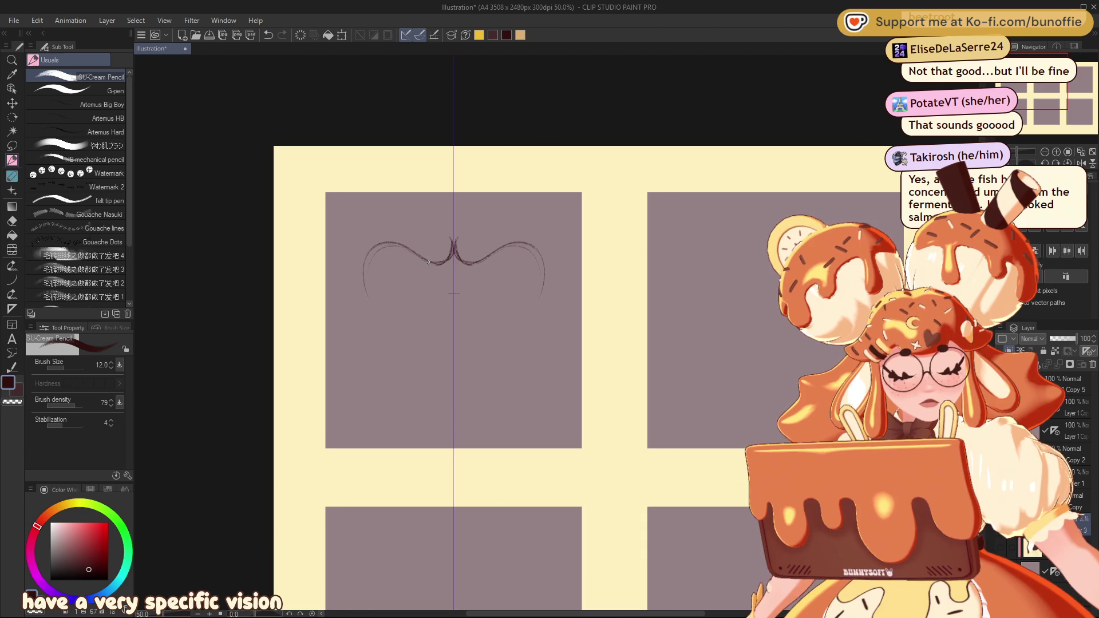
left_click_drag(450, 237, 570, 229)
left_click_drag(452, 236, 334, 233)
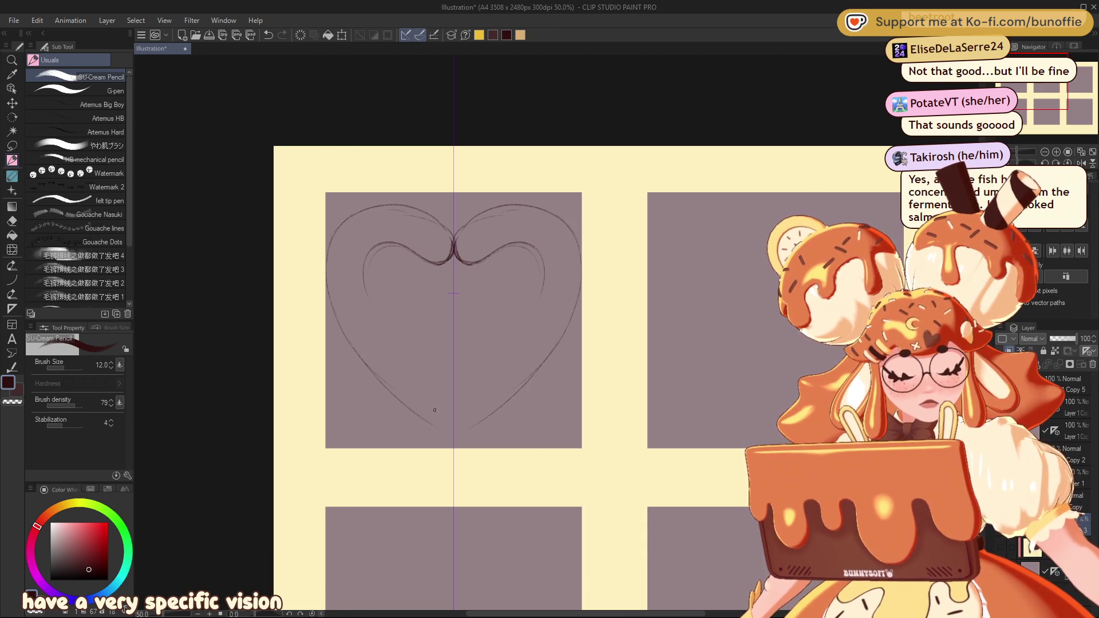
left_click_drag(395, 329, 456, 404)
left_click_drag(518, 325, 450, 404)
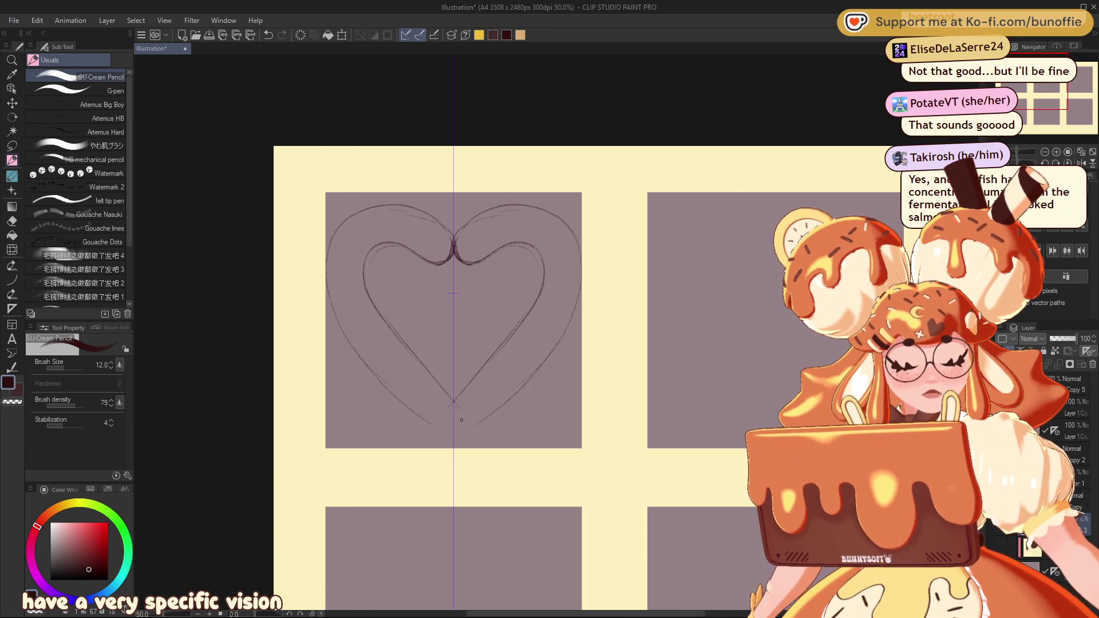
left_click_drag(335, 321, 432, 433)
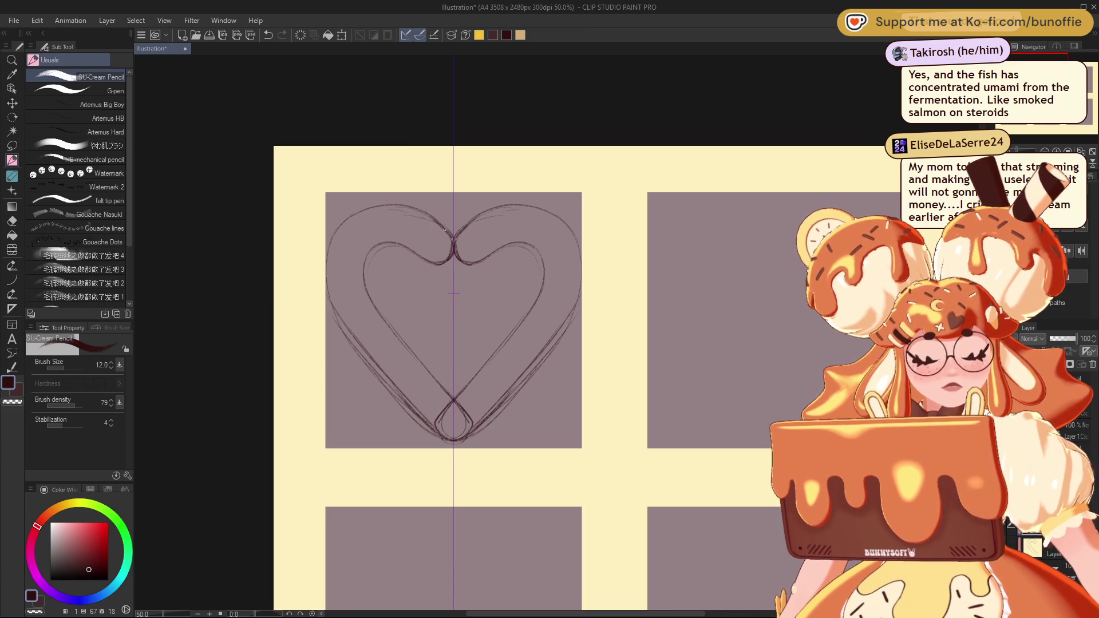
Retrace the heart's top lobes, inner sides and outer left outline darker, undoing missteps
mouse_move(427, 211)
left_mouse_down()
mouse_move(384, 206)
mouse_move(332, 246)
mouse_move(327, 269)
left_mouse_up()
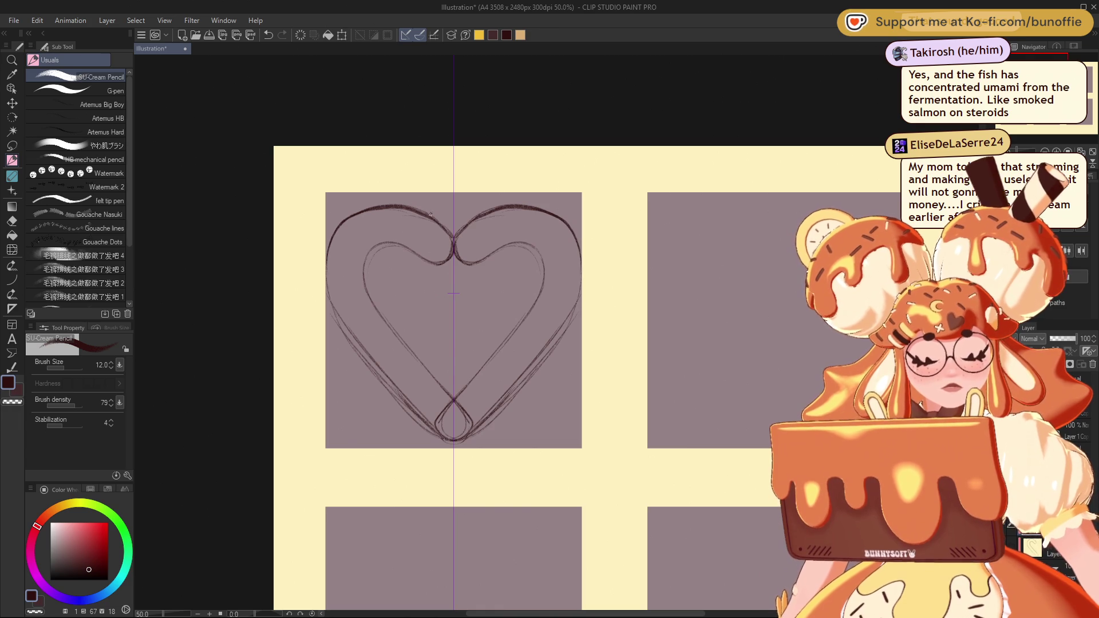
key("ctrl+z")
key("ctrl+z")
left_click_drag(439, 222, 385, 207)
left_click_drag(331, 241, 348, 334)
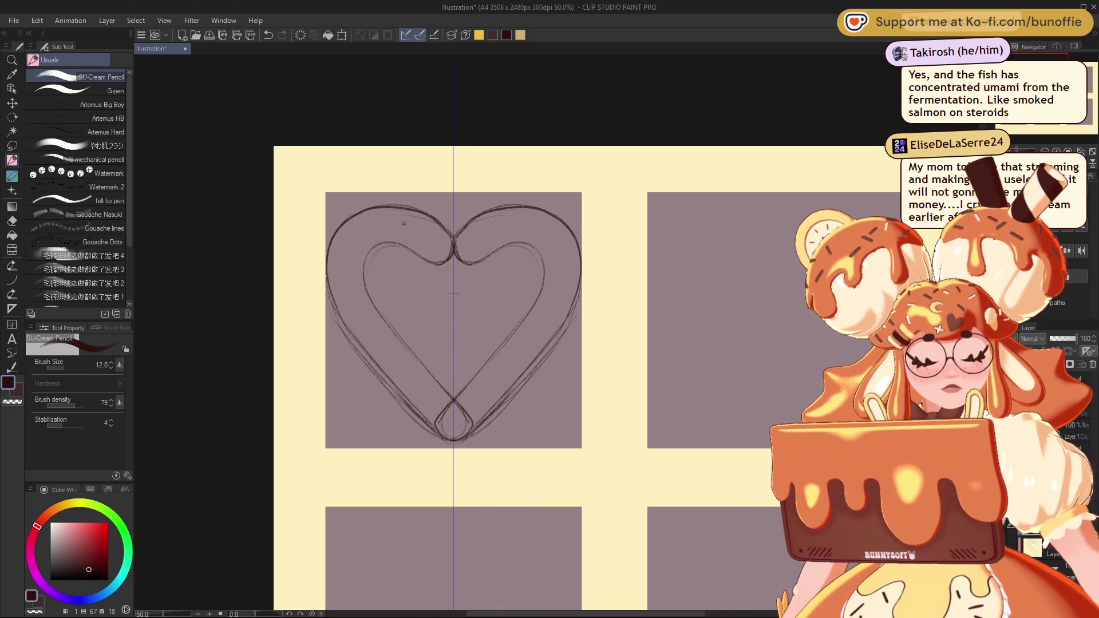
left_click_drag(438, 264, 374, 248)
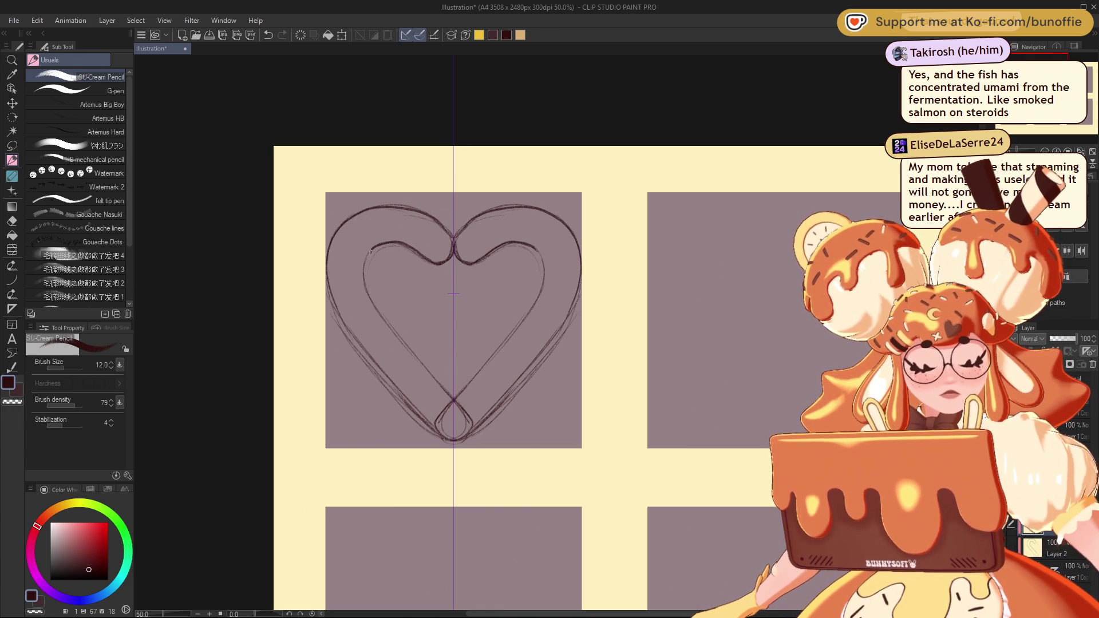
key("ctrl+z")
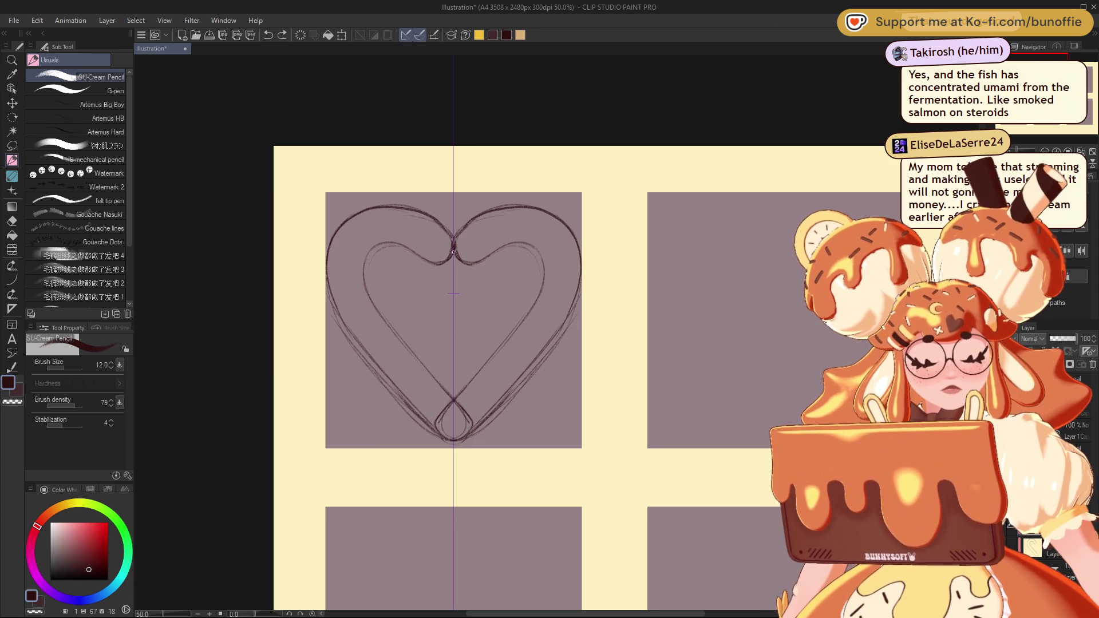
left_click_drag(365, 269, 417, 361)
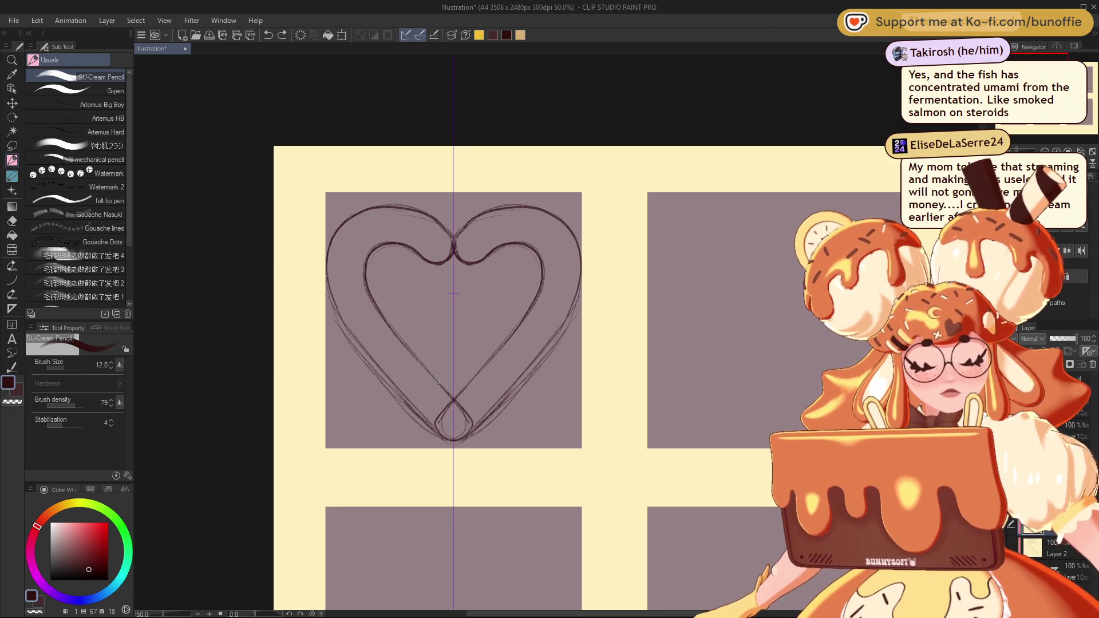
left_click_drag(370, 293, 436, 378)
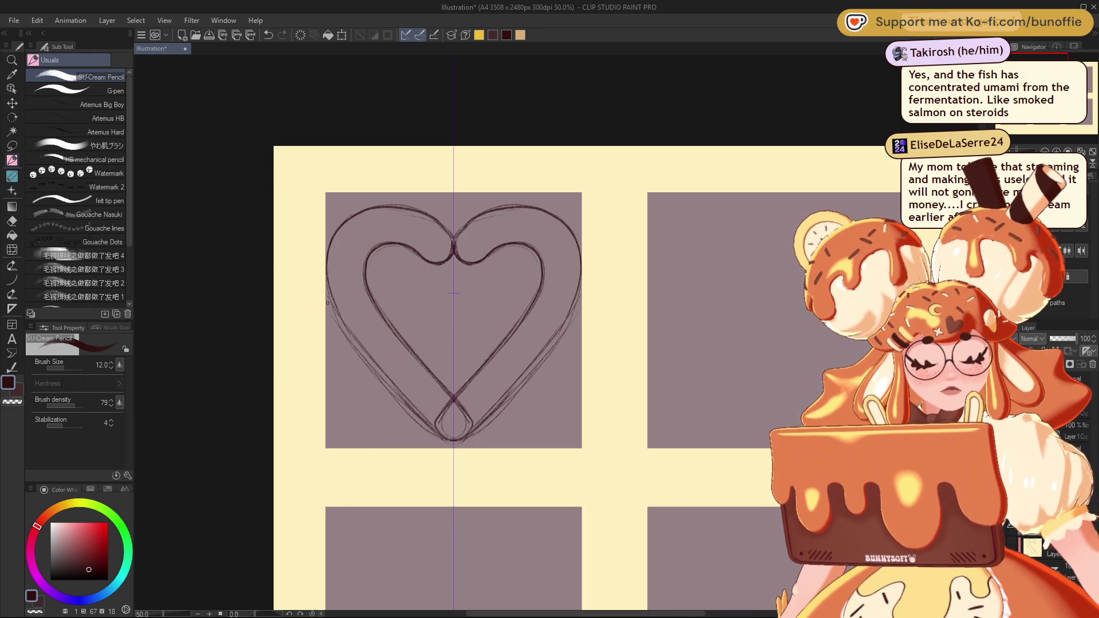
mouse_move(326, 269)
left_mouse_down()
mouse_move(358, 343)
mouse_move(420, 412)
left_mouse_up()
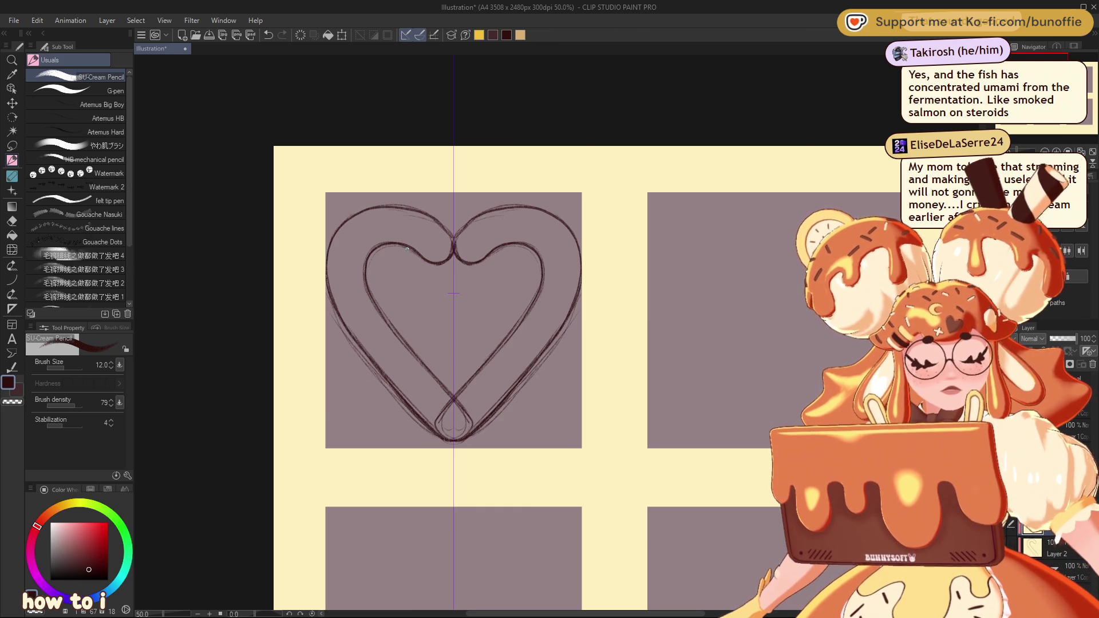
Redraw the outer upper lobe and left edge, then erase part of the inner upper curve
mouse_move(404, 247)
left_mouse_down()
mouse_move(450, 271)
mouse_move(453, 230)
mouse_move(355, 218)
mouse_move(329, 271)
left_mouse_up()
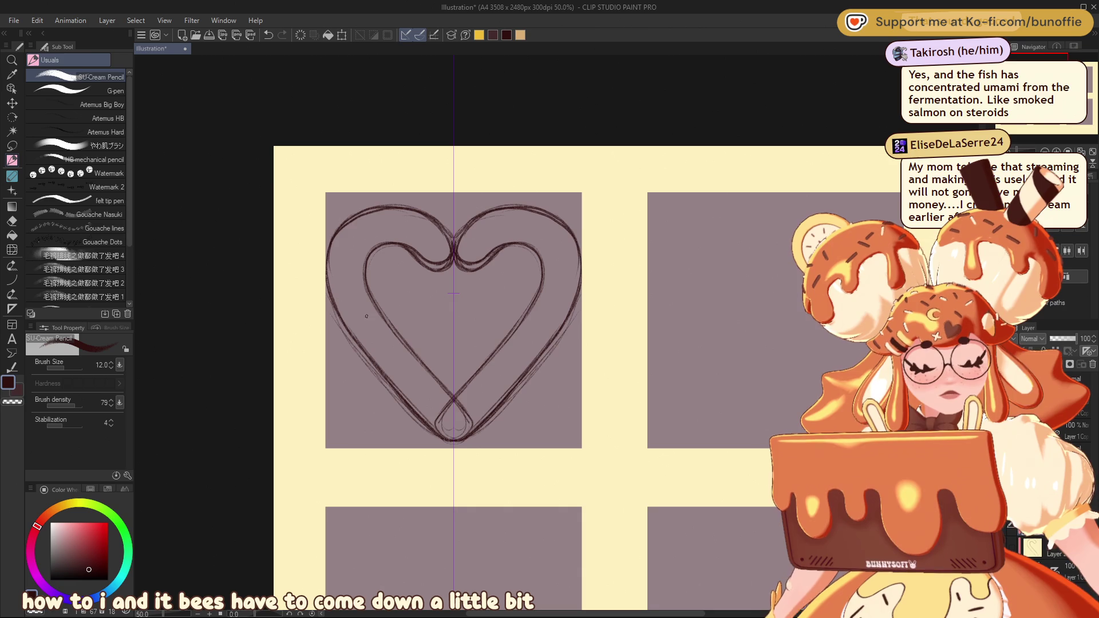
key("ctrl+z")
key("ctrl+z")
mouse_move(418, 213)
left_mouse_down()
mouse_move(352, 221)
mouse_move(335, 301)
left_mouse_up()
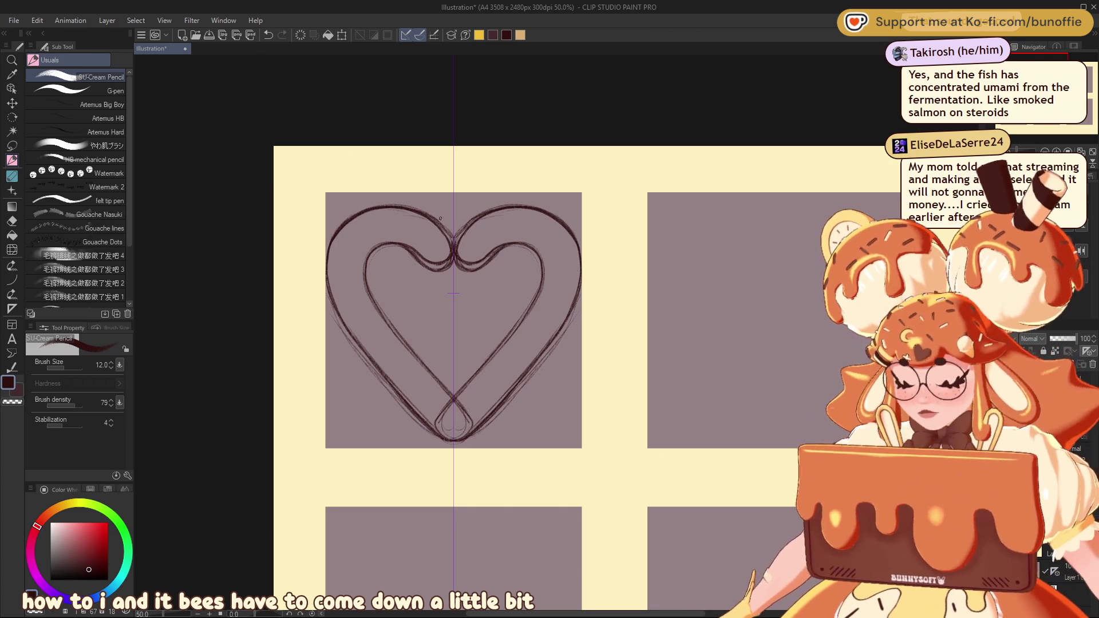
key("e")
mouse_move(412, 244)
left_mouse_down()
mouse_move(429, 263)
mouse_move(414, 245)
mouse_move(444, 252)
mouse_move(425, 241)
mouse_move(449, 236)
mouse_move(445, 224)
left_mouse_up()
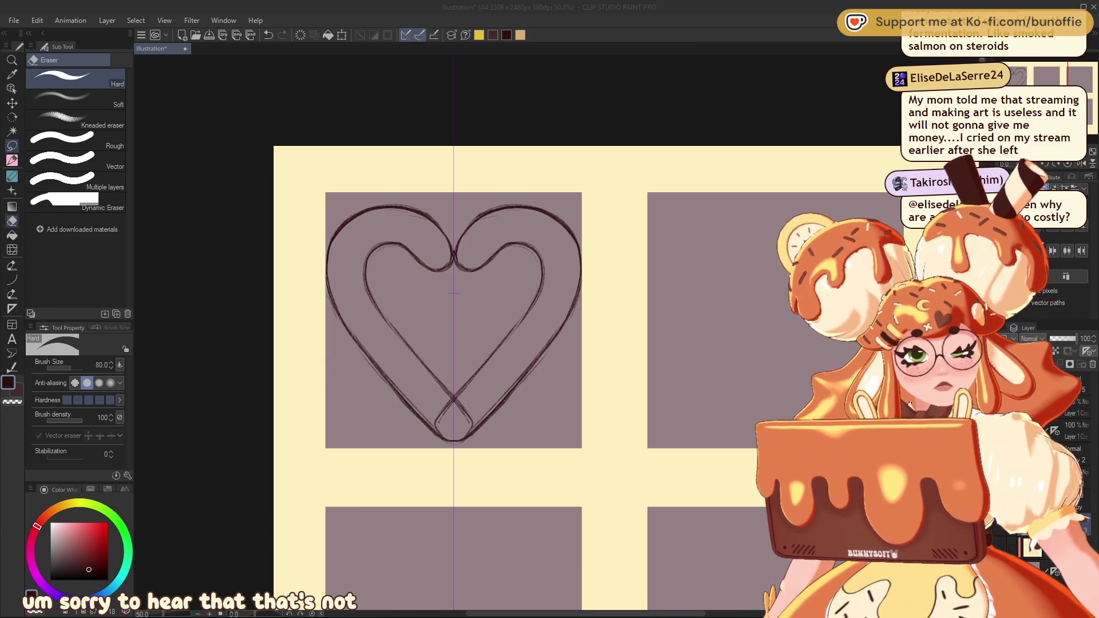
Reselect the SU-Cream Pencil and nudge the view back onto the heart panel
left_click(11, 160)
left_click_drag(1045, 84, 1045, 84)
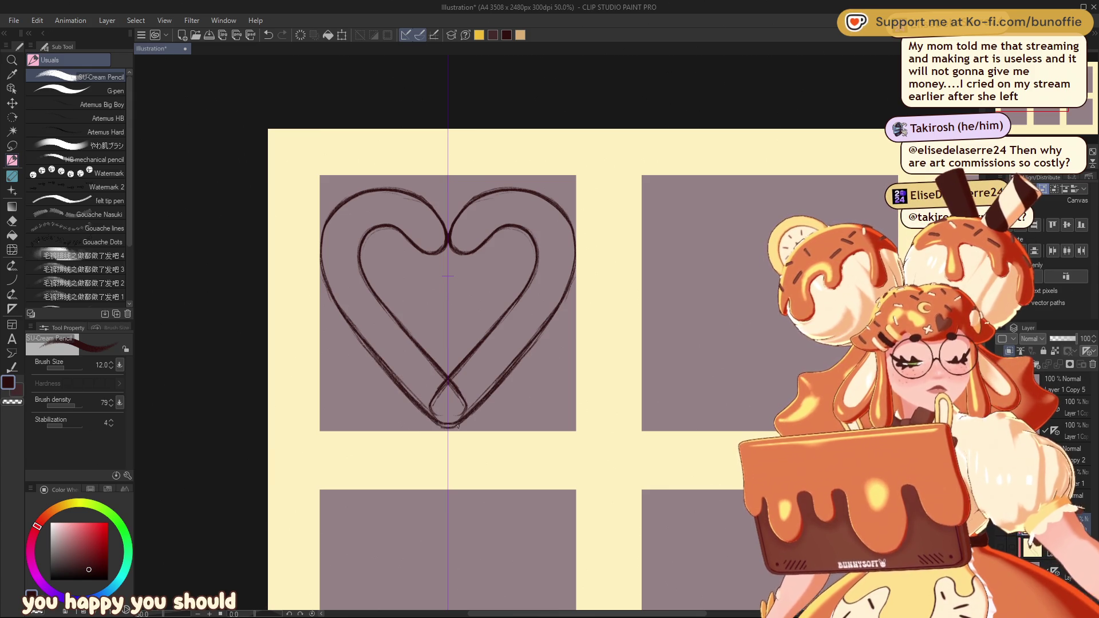
Thicken the heart's bottom tip and outer left edge, then erase faint stray lines with transparent colour
left_click_drag(437, 425, 460, 424)
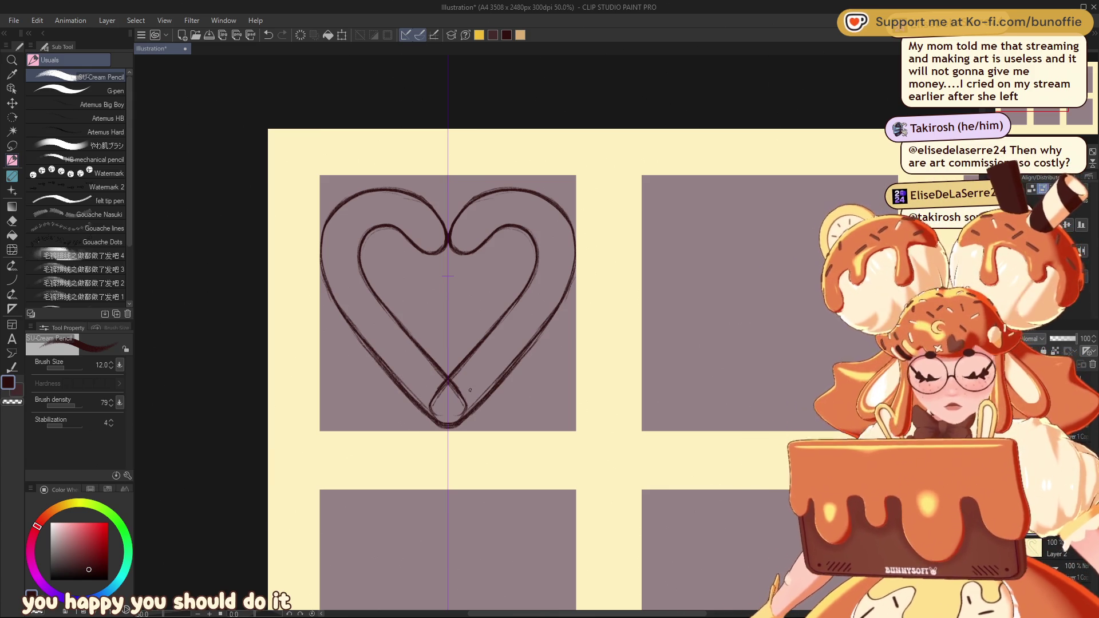
left_click_drag(320, 253, 343, 313)
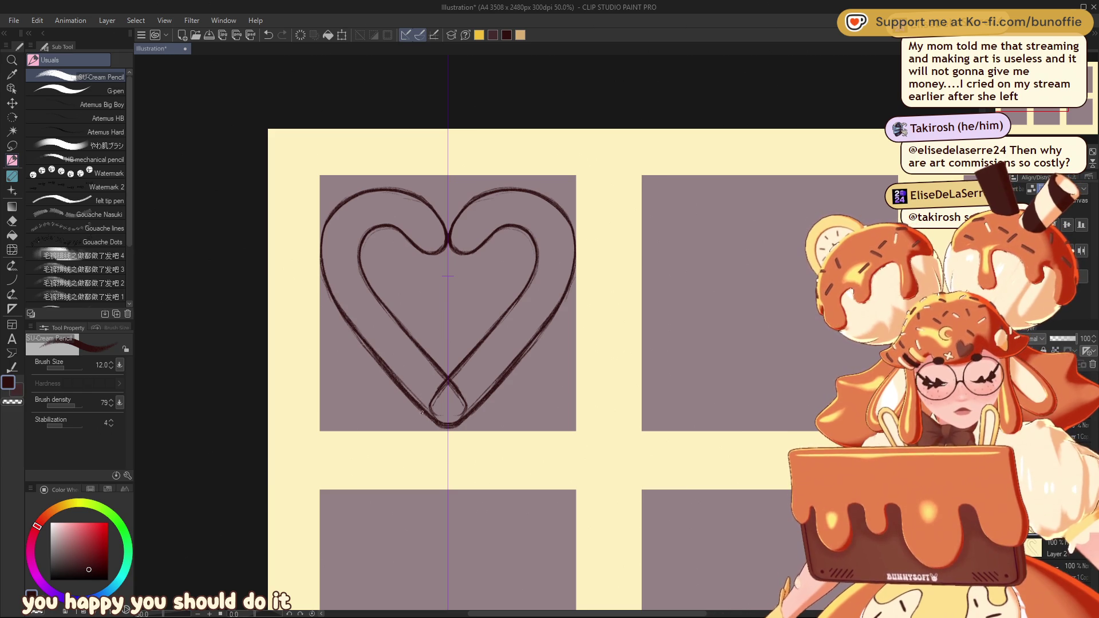
key("c")
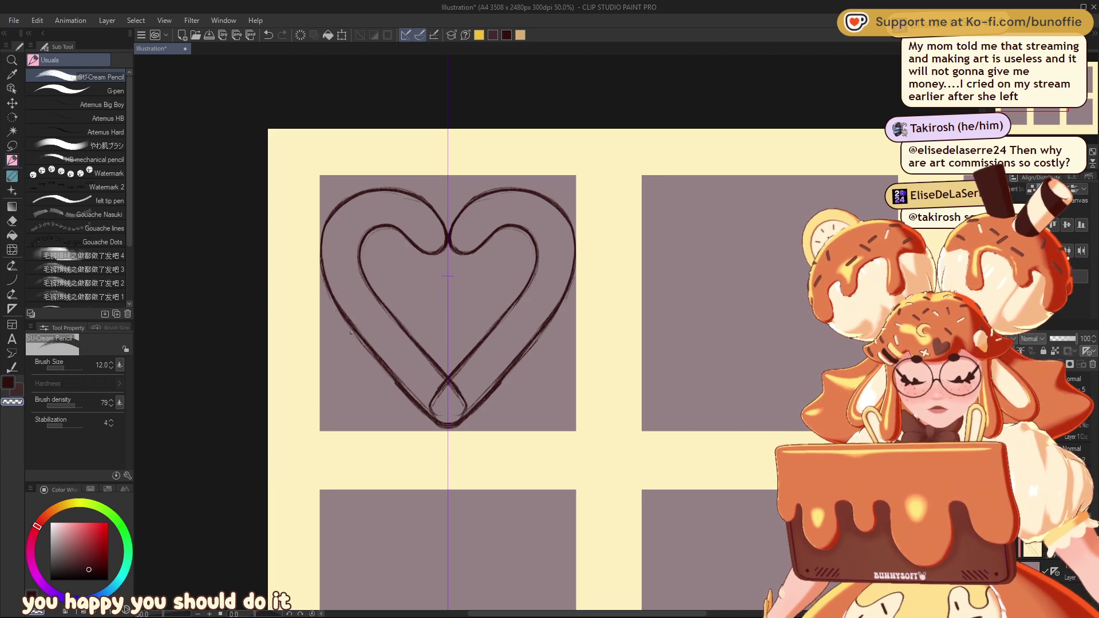
left_click_drag(338, 307, 375, 360)
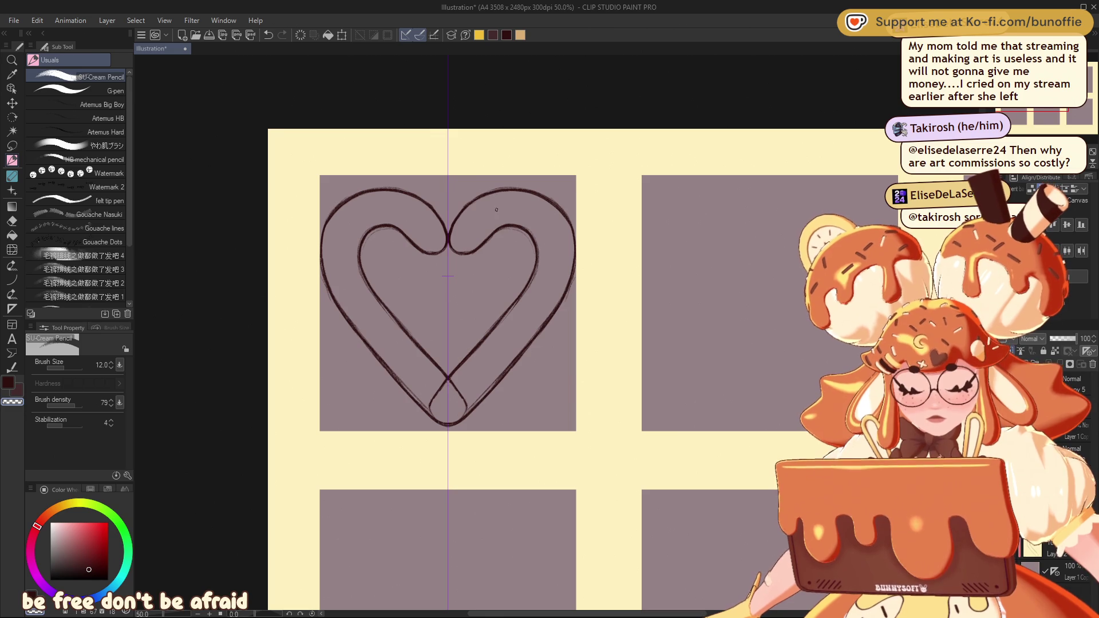
left_click_drag(448, 277, 444, 381)
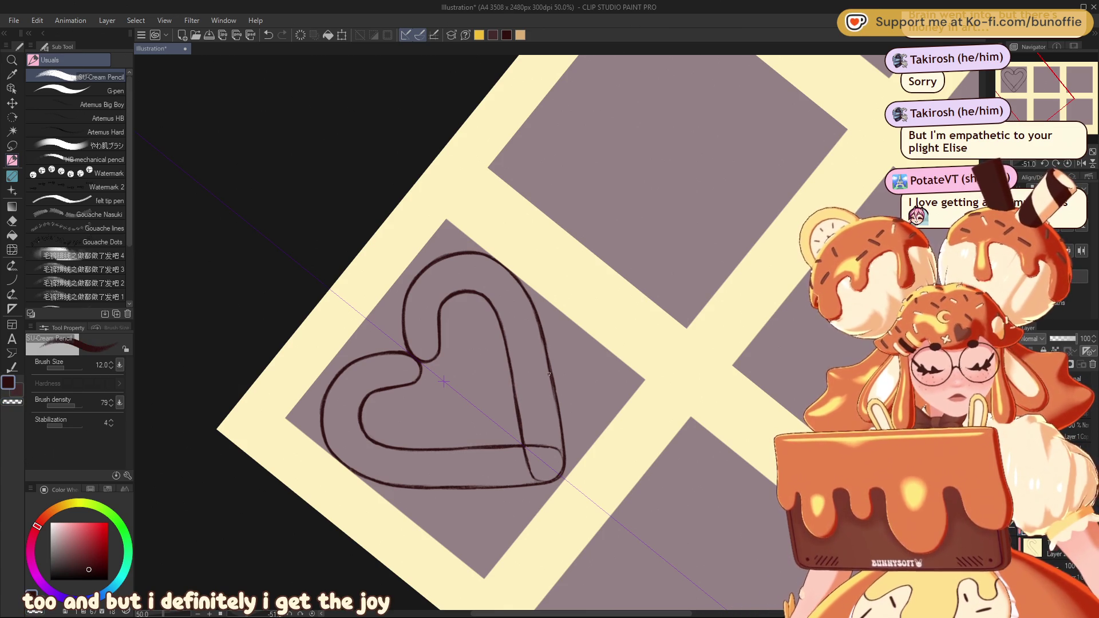
Erase a piece of the heart's outer right line, redraw it in ink, and reset canvas rotation
key("c")
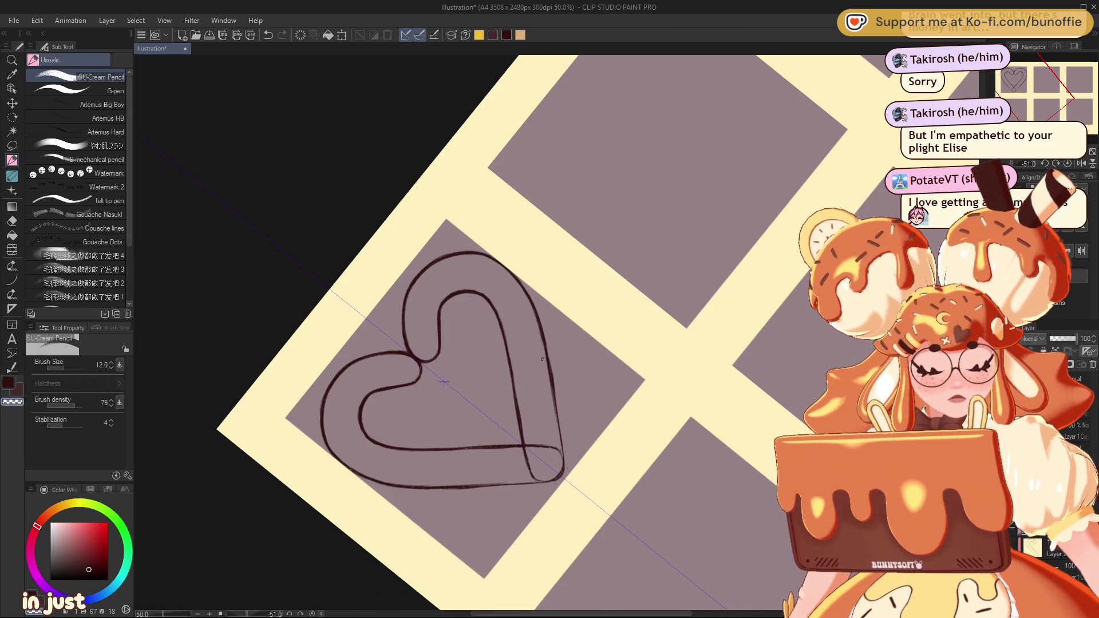
left_click_drag(551, 362, 554, 387)
key("c")
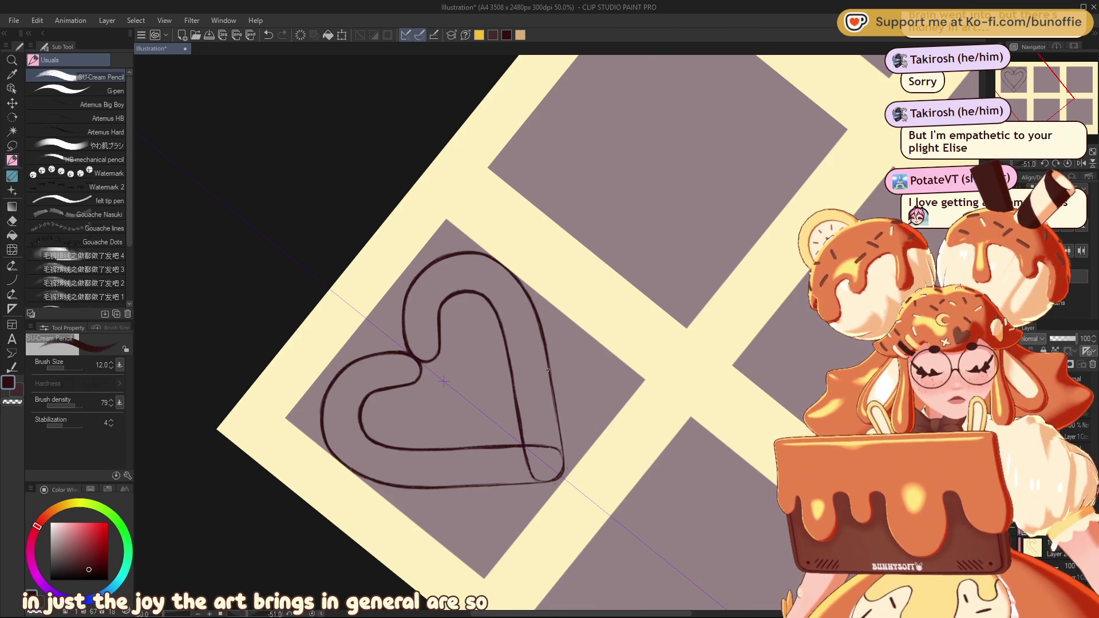
left_click_drag(556, 407, 561, 432)
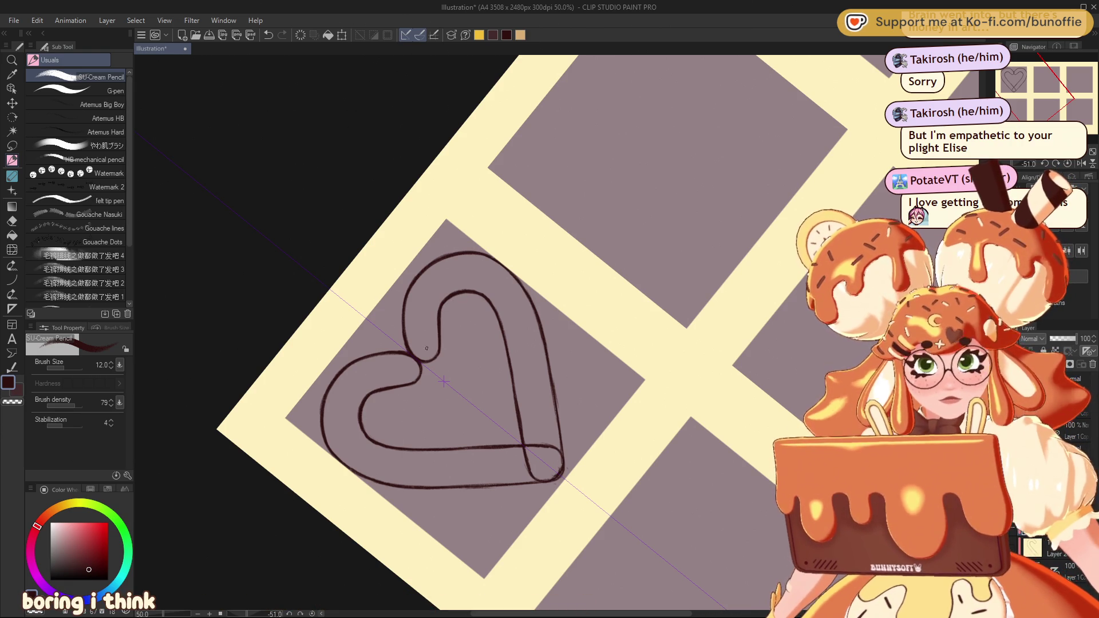
left_click(1068, 164)
mouse_move(1031, 86)
left_mouse_down()
mouse_move(1047, 85)
mouse_move(1019, 86)
left_mouse_up()
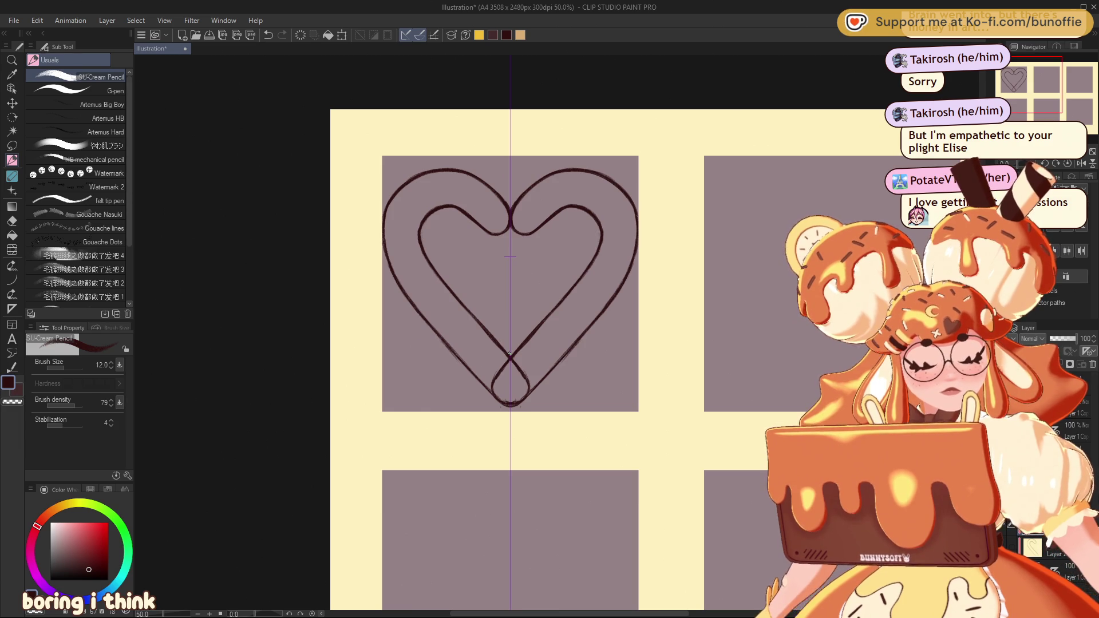
Sketch berry circles at the heart's tip and larger mirrored holly leaves on both sides
mouse_move(524, 358)
left_mouse_down()
mouse_move(493, 358)
mouse_move(508, 342)
left_mouse_up()
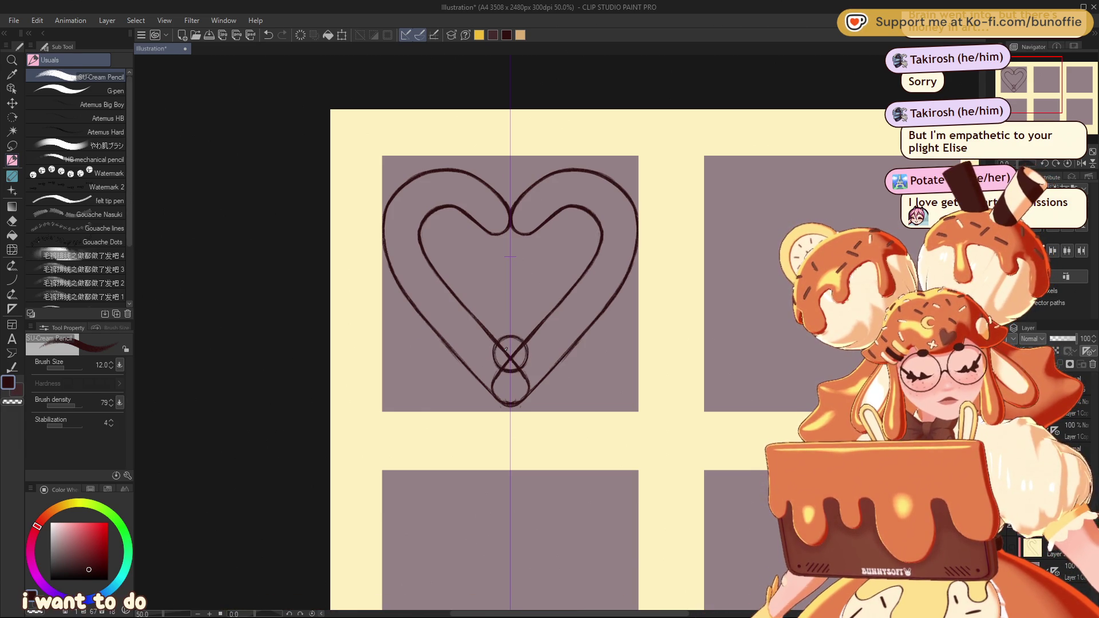
key("ctrl+z")
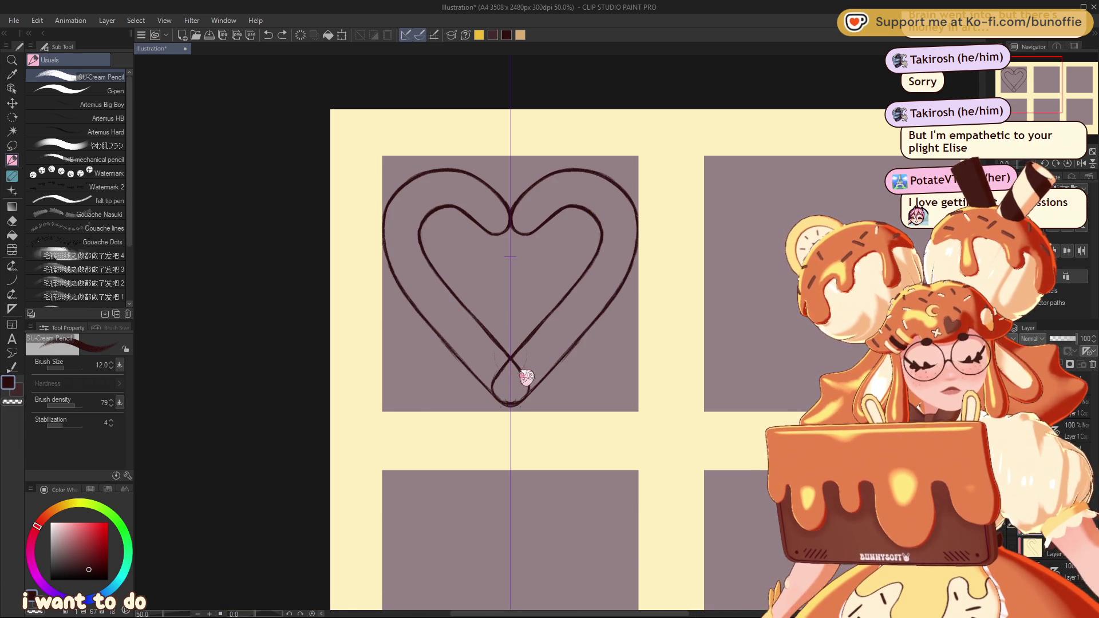
left_click_drag(491, 389, 503, 348)
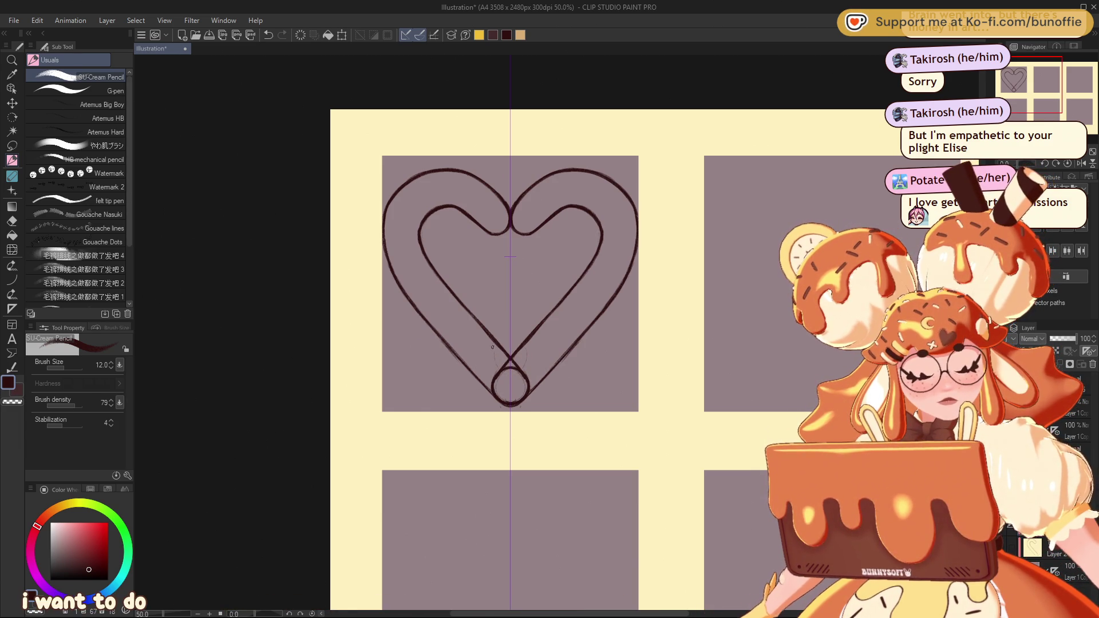
key("ctrl+z")
key("ctrl+y")
key("ctrl+y")
key("ctrl+y")
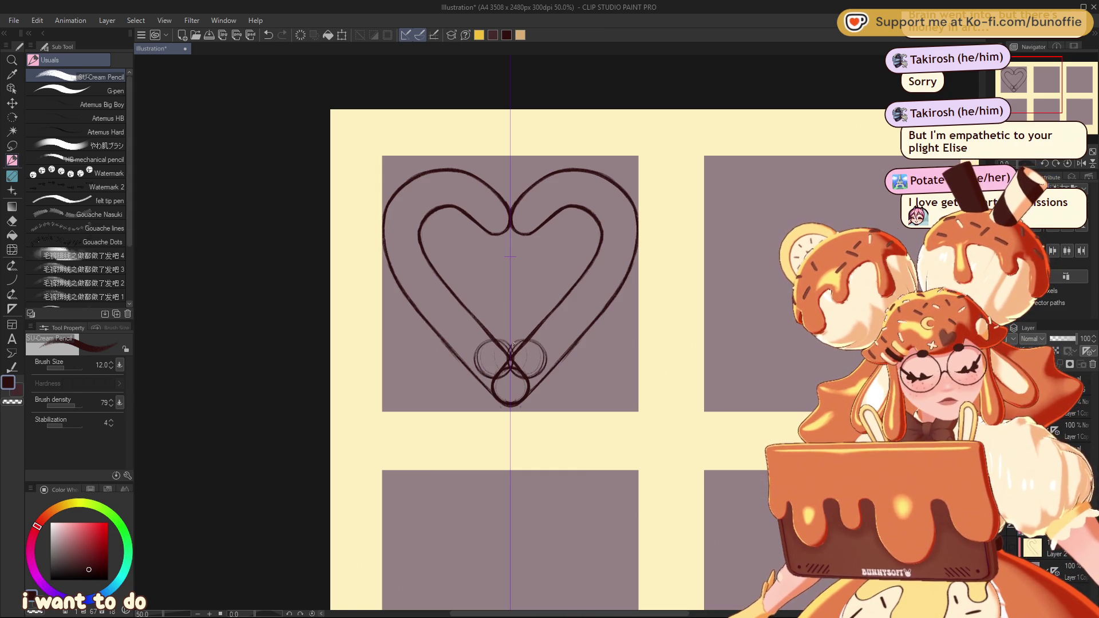
left_click_drag(472, 356, 410, 365)
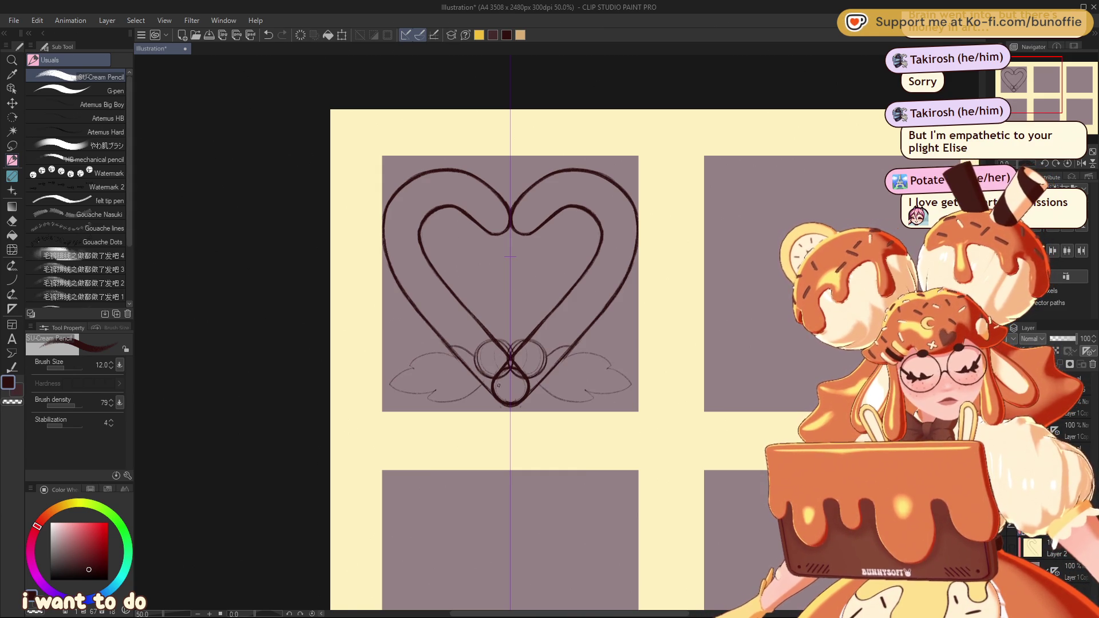
key("ctrl+z")
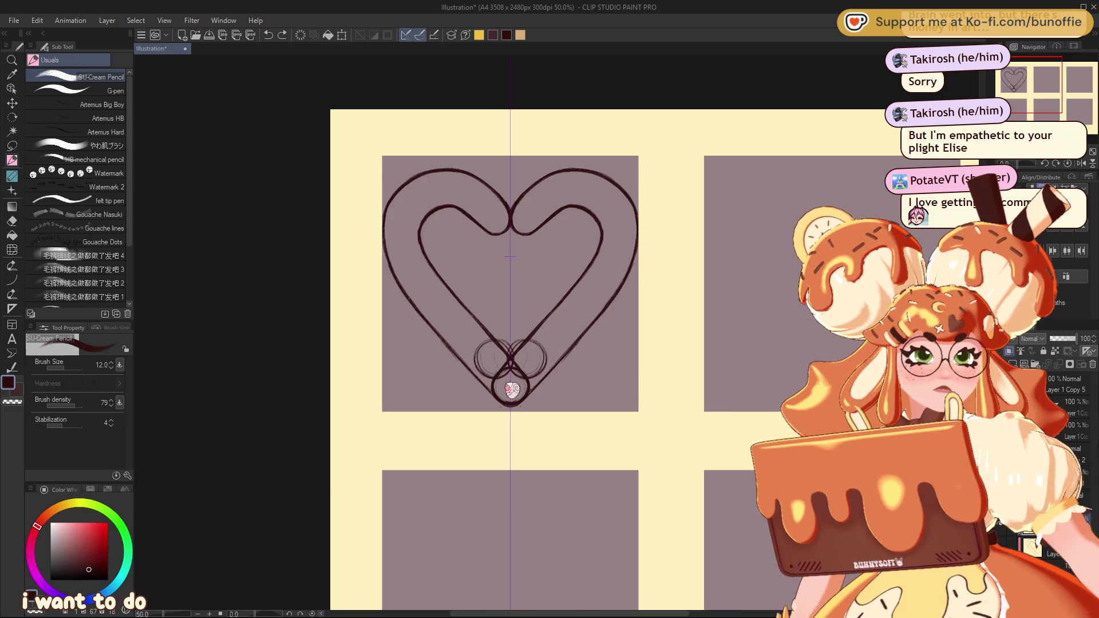
mouse_move(405, 396)
left_mouse_down()
mouse_move(398, 380)
mouse_move(452, 369)
mouse_move(435, 359)
left_mouse_up()
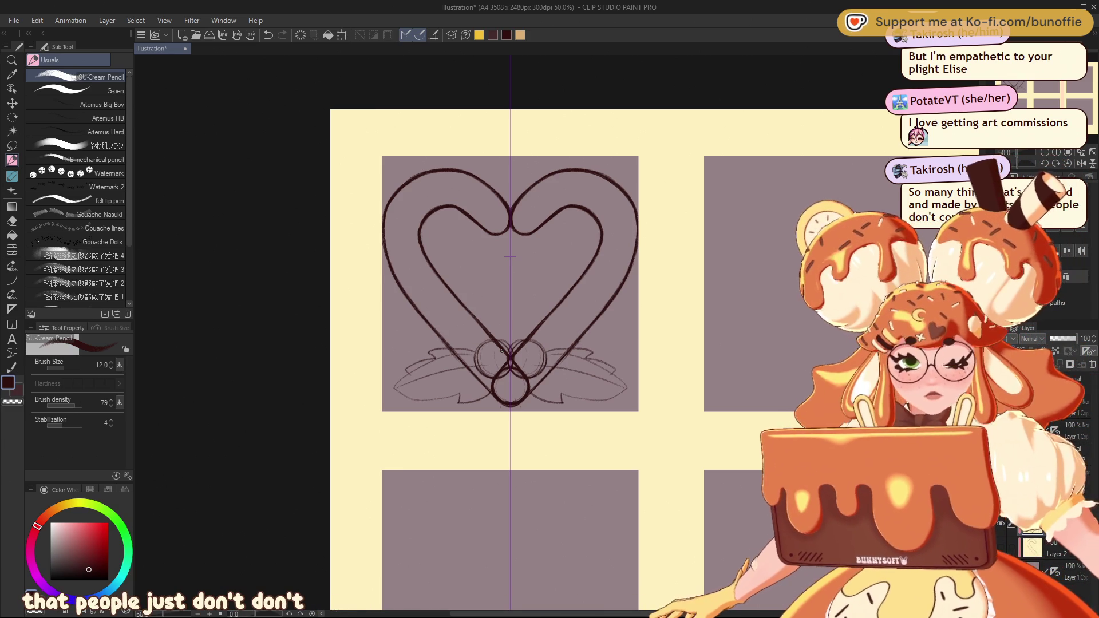
left_click(106, 105)
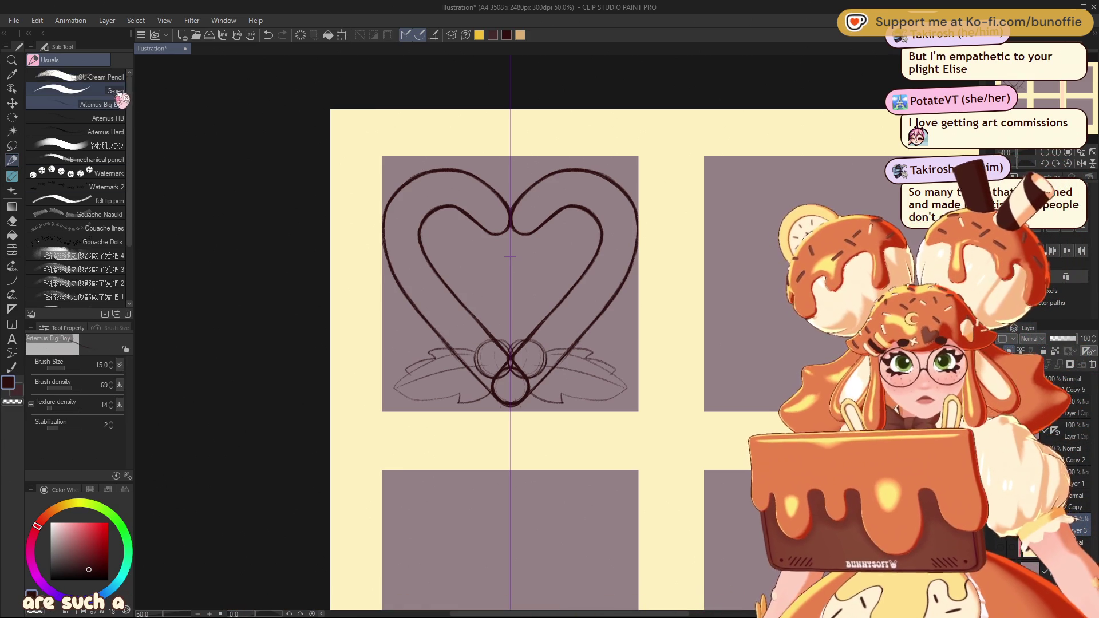
With the G-pen selected, erase the heart lines behind the berries and stray sketch lines around them
left_click(118, 90)
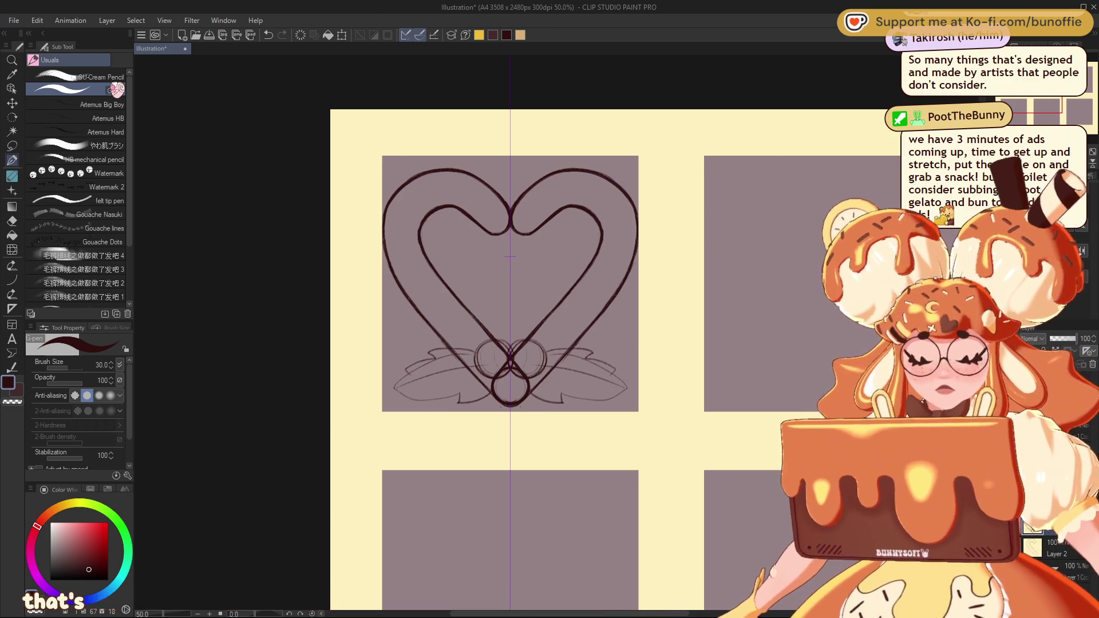
left_click_drag(498, 352, 525, 360)
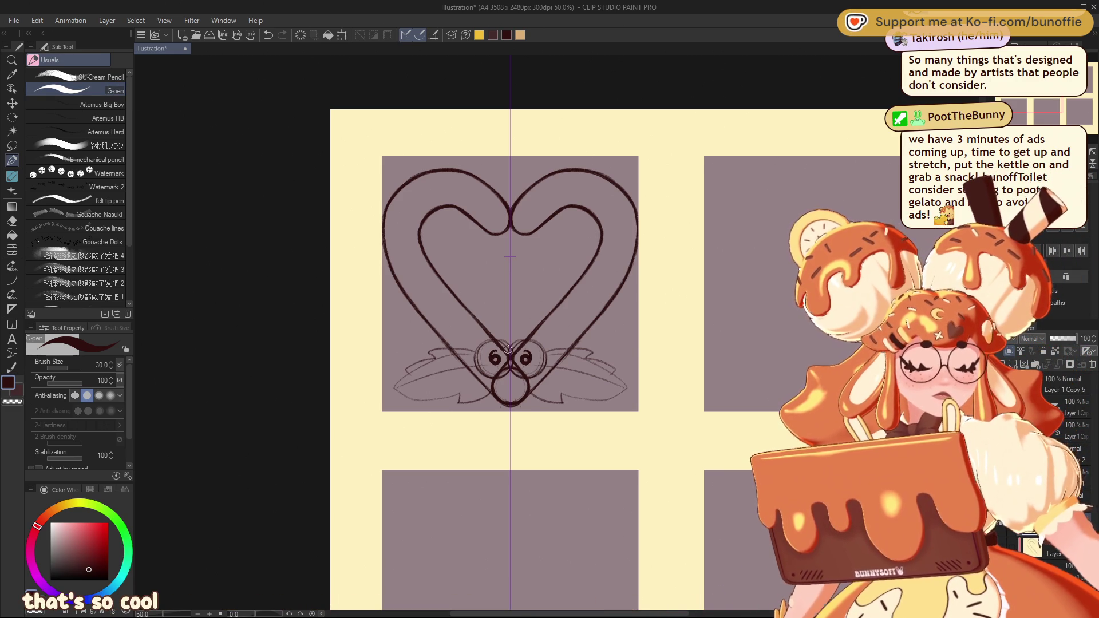
key("ctrl+z")
key("ctrl+z")
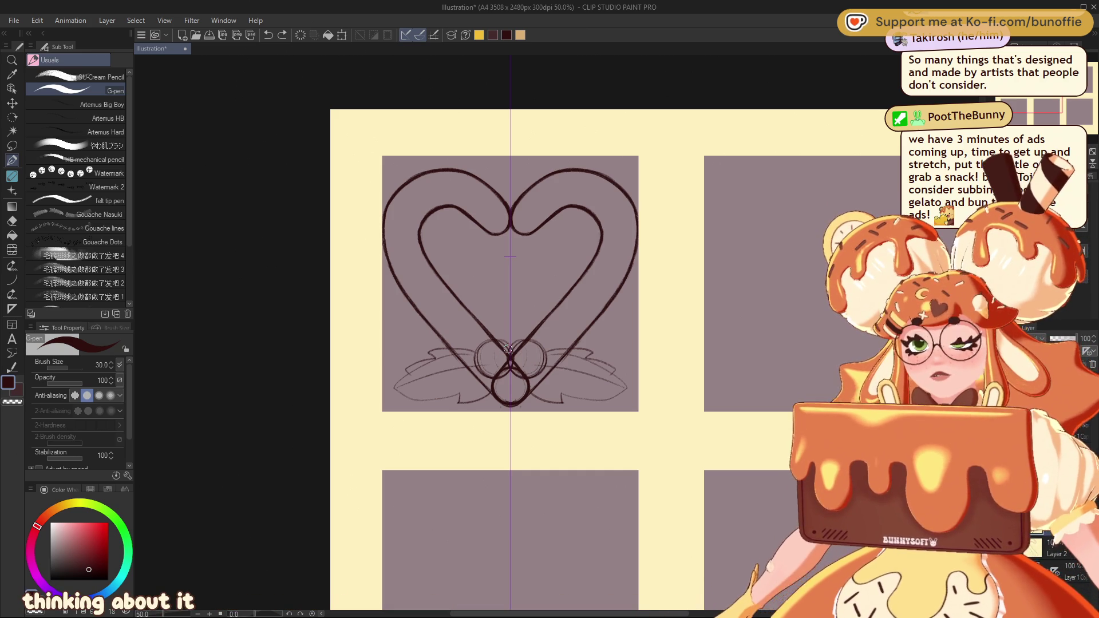
key("c")
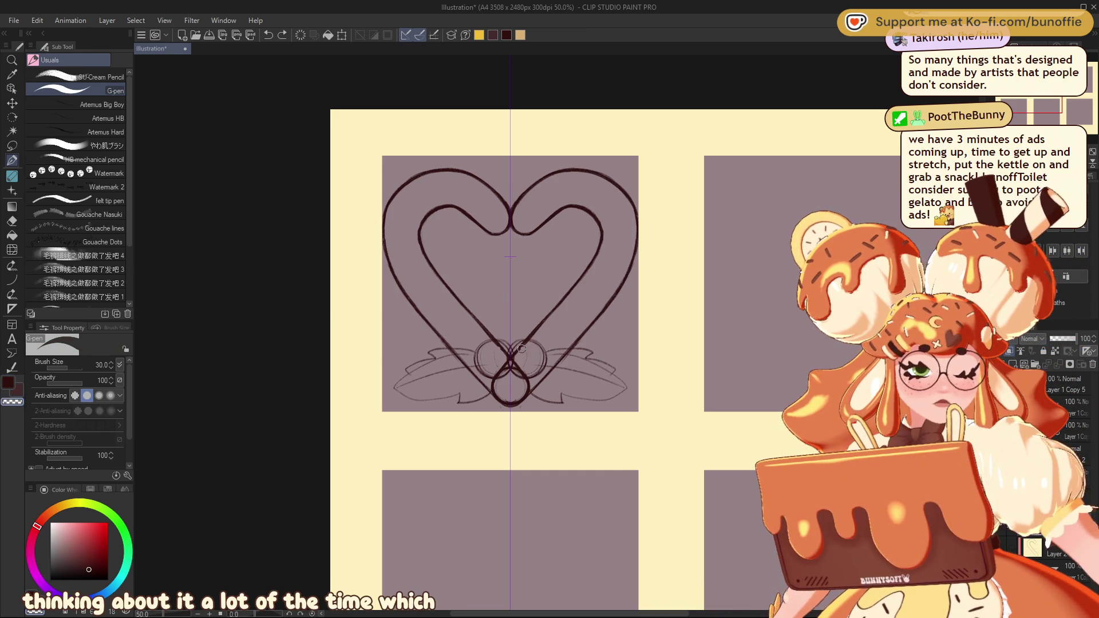
mouse_move(527, 343)
left_mouse_down()
mouse_move(512, 367)
mouse_move(515, 352)
mouse_move(538, 370)
mouse_move(519, 358)
mouse_move(525, 371)
left_mouse_up()
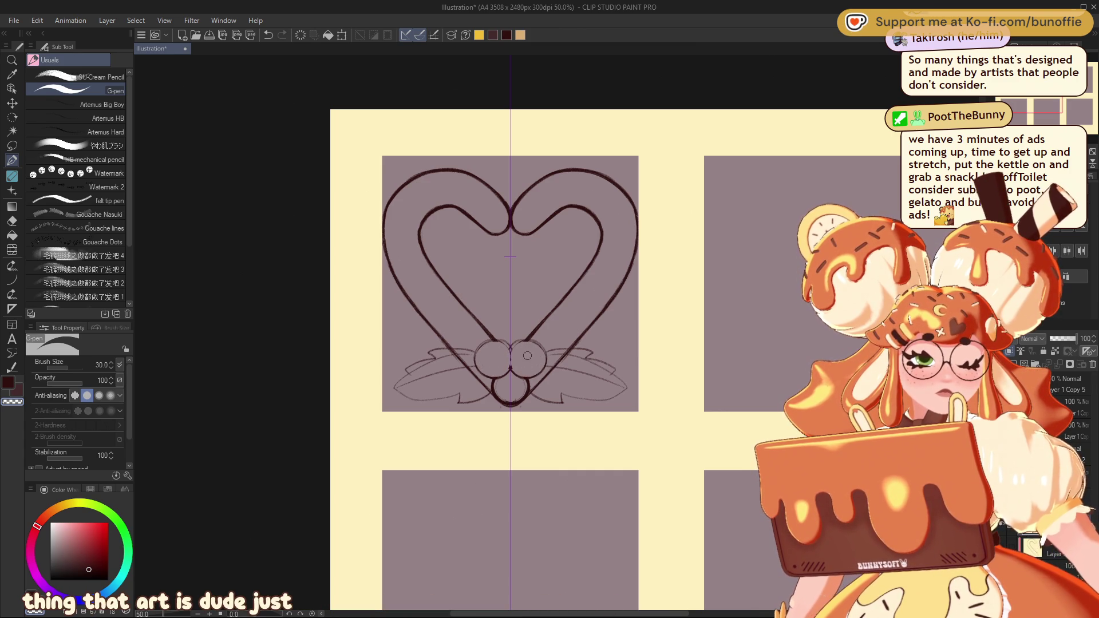
mouse_move(496, 392)
left_mouse_down()
mouse_move(521, 401)
mouse_move(550, 364)
mouse_move(567, 368)
left_mouse_up()
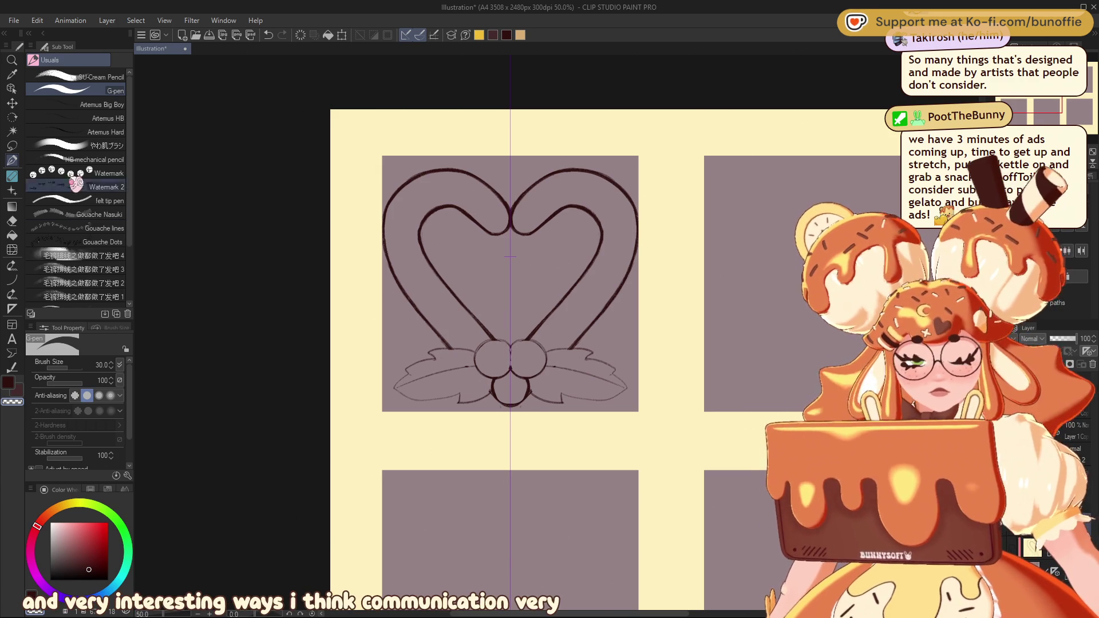
Using the SU-Cream Pencil, redraw the left berry's top and ink both holly leaf outlines
left_click(95, 77)
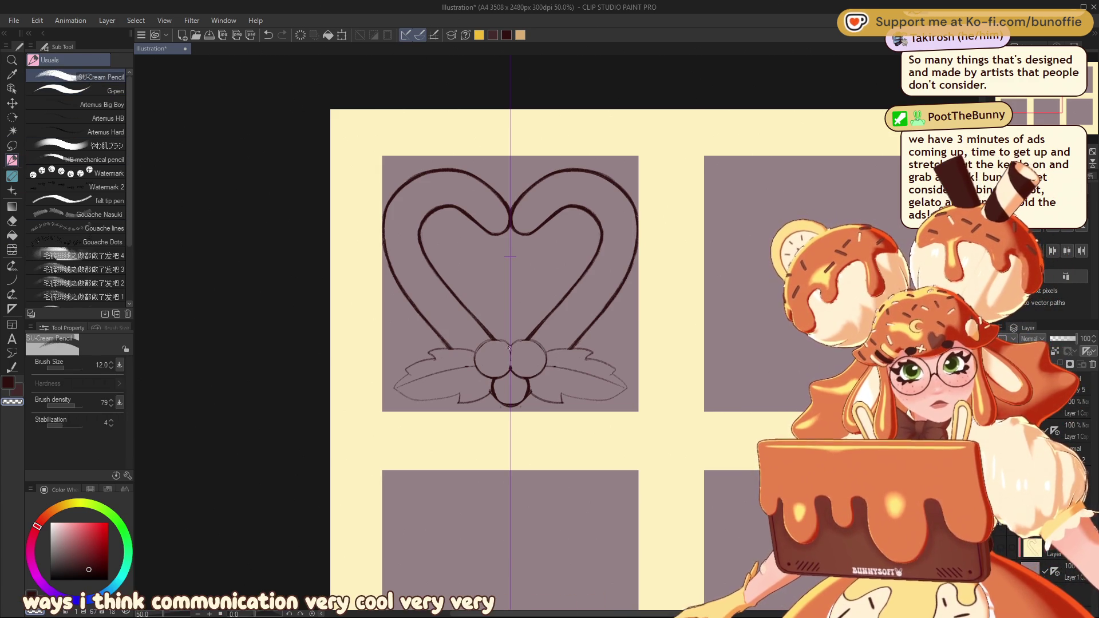
key("ctrl+z")
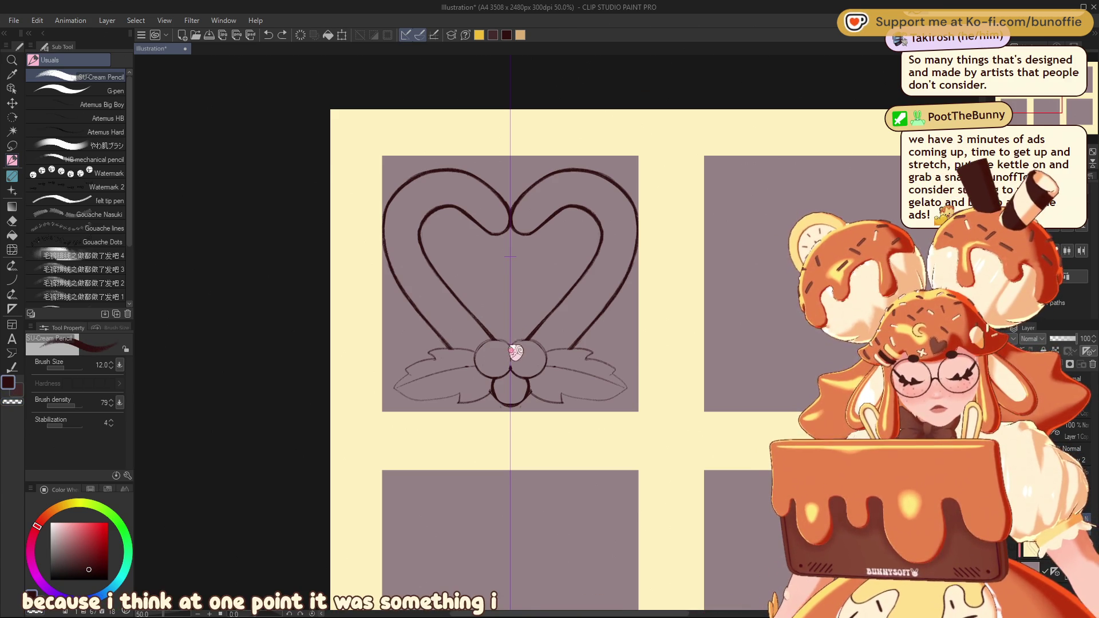
left_click_drag(508, 343, 481, 346)
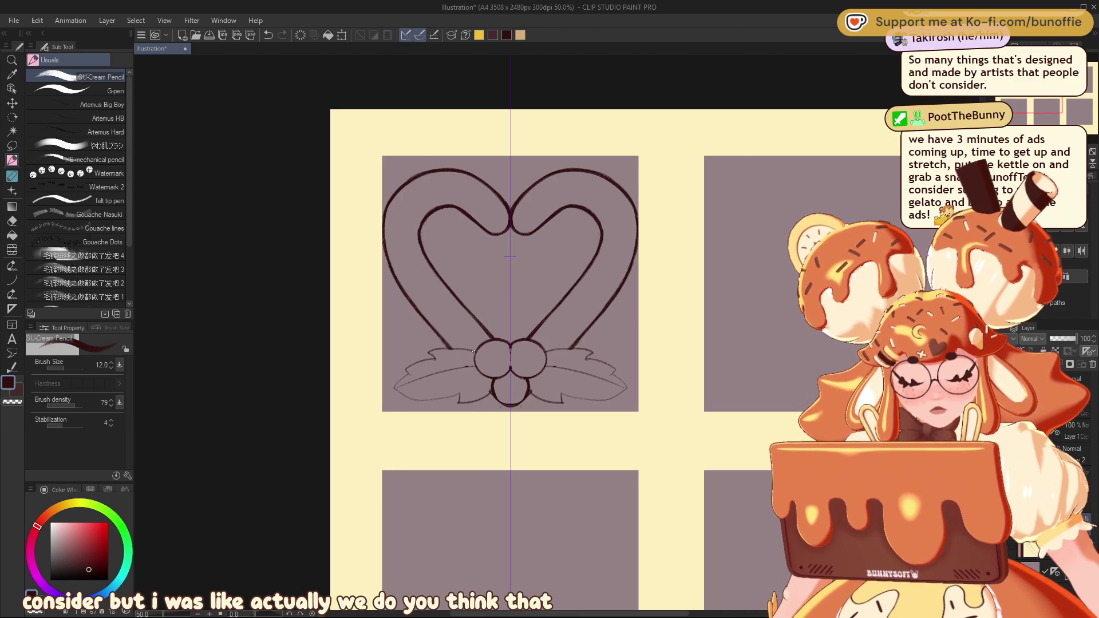
mouse_move(415, 363)
left_mouse_down()
mouse_move(399, 383)
mouse_move(412, 400)
mouse_move(457, 401)
left_mouse_up()
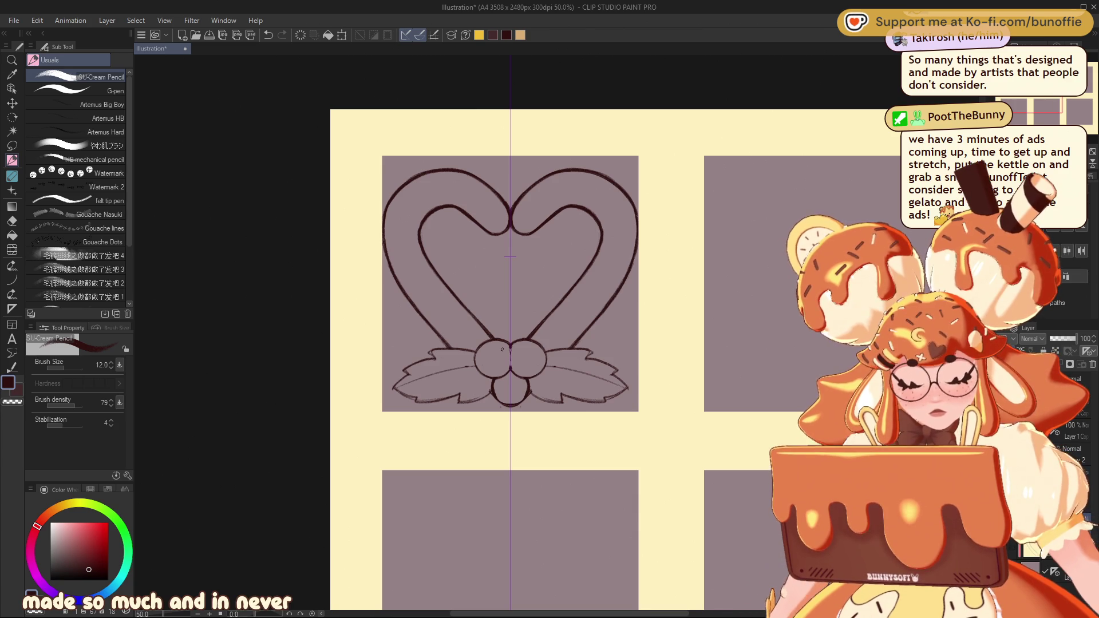
mouse_move(515, 287)
left_mouse_down()
mouse_move(414, 286)
mouse_move(458, 287)
mouse_move(454, 304)
mouse_move(440, 281)
mouse_move(475, 350)
mouse_move(458, 325)
left_mouse_up()
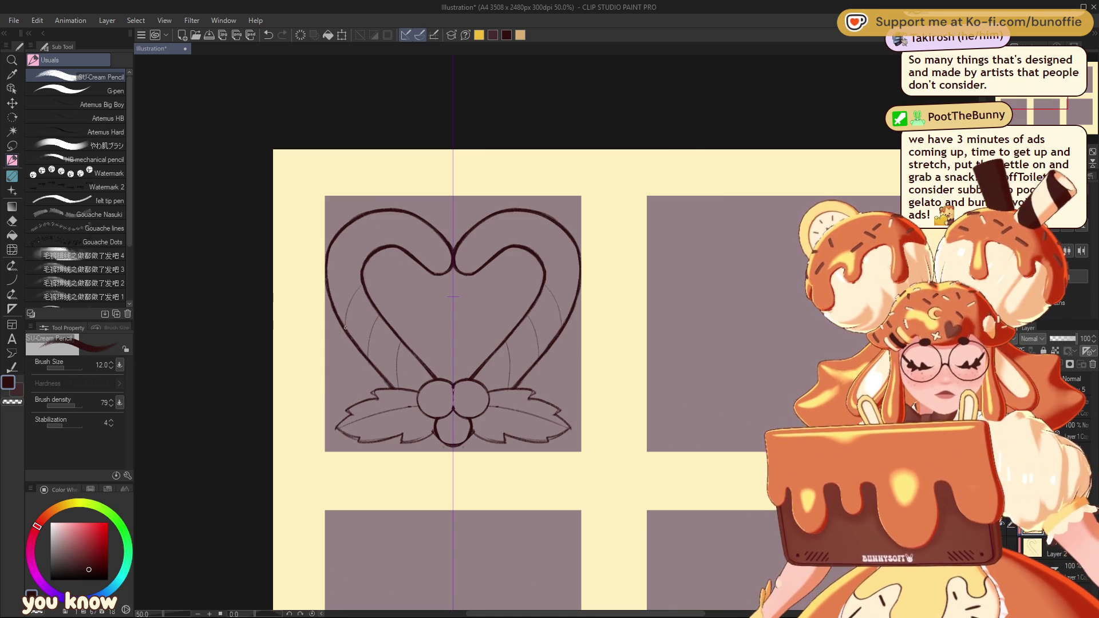
key("ctrl+z")
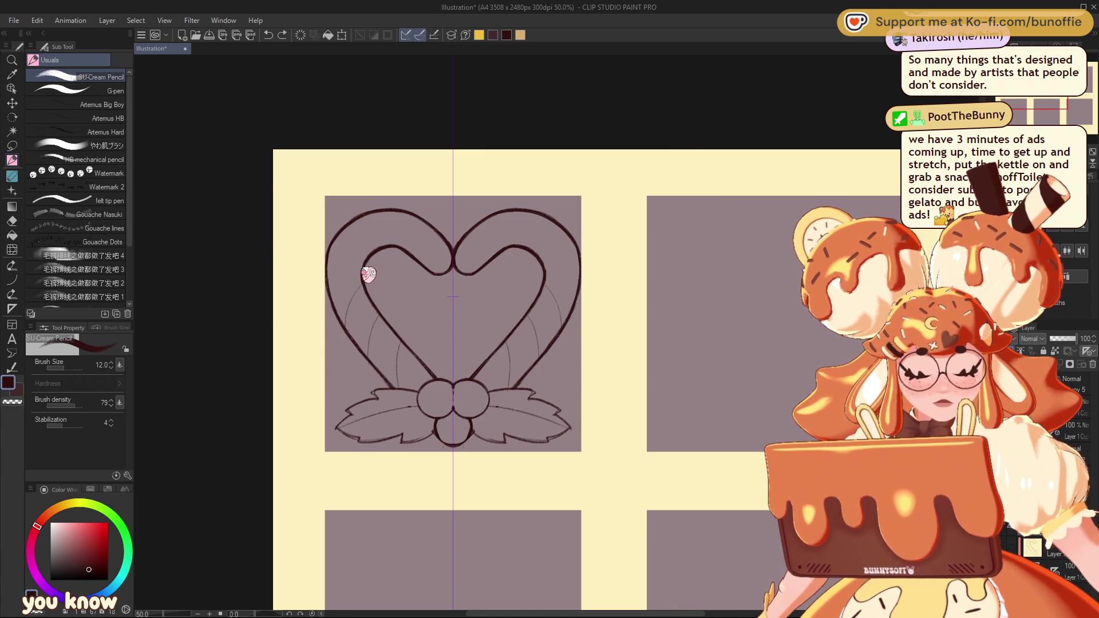
Draw mirrored curved stripe lines across the heart's left and right bands
left_click_drag(338, 269, 360, 264)
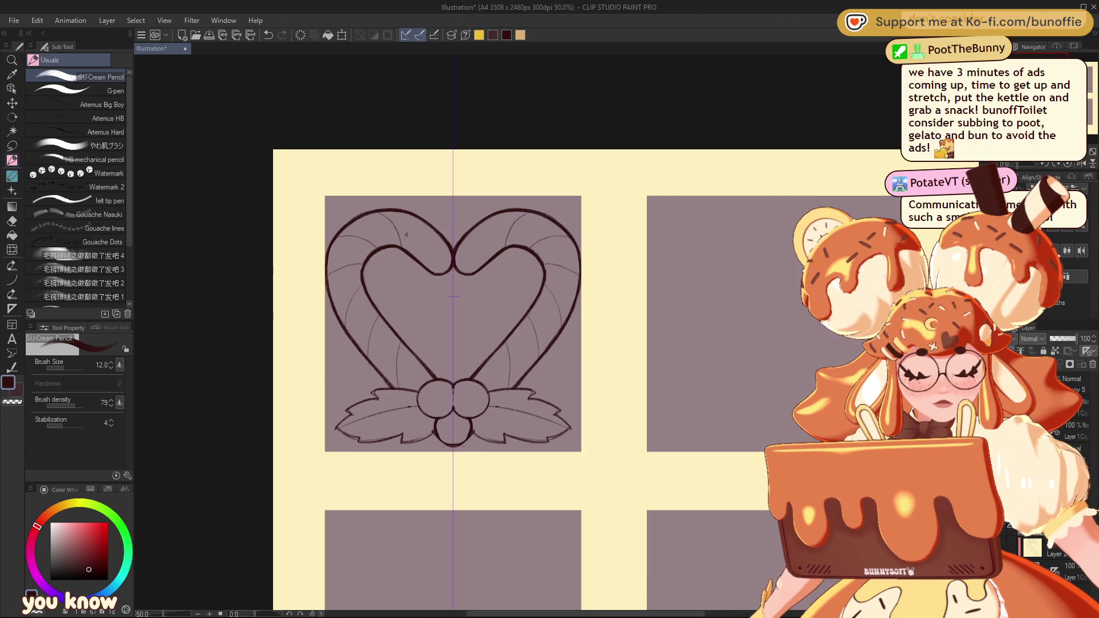
left_click_drag(429, 243, 429, 267)
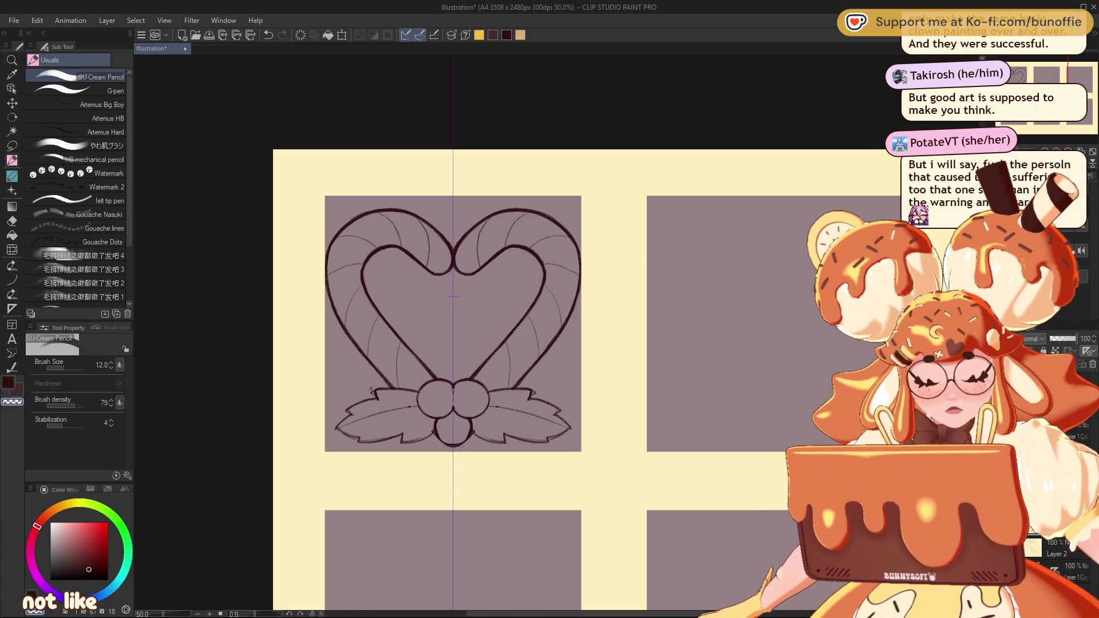
Return to the ink colour and retrace the bottom edges of both holly leaves
key("c")
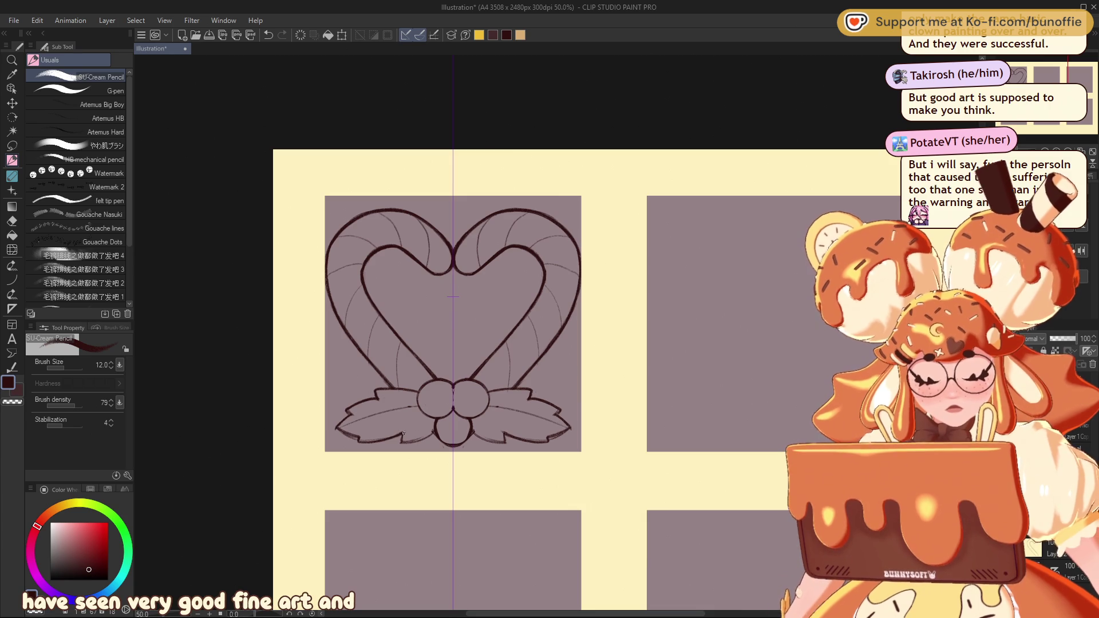
left_click_drag(479, 440, 503, 441)
left_click_drag(413, 442, 435, 433)
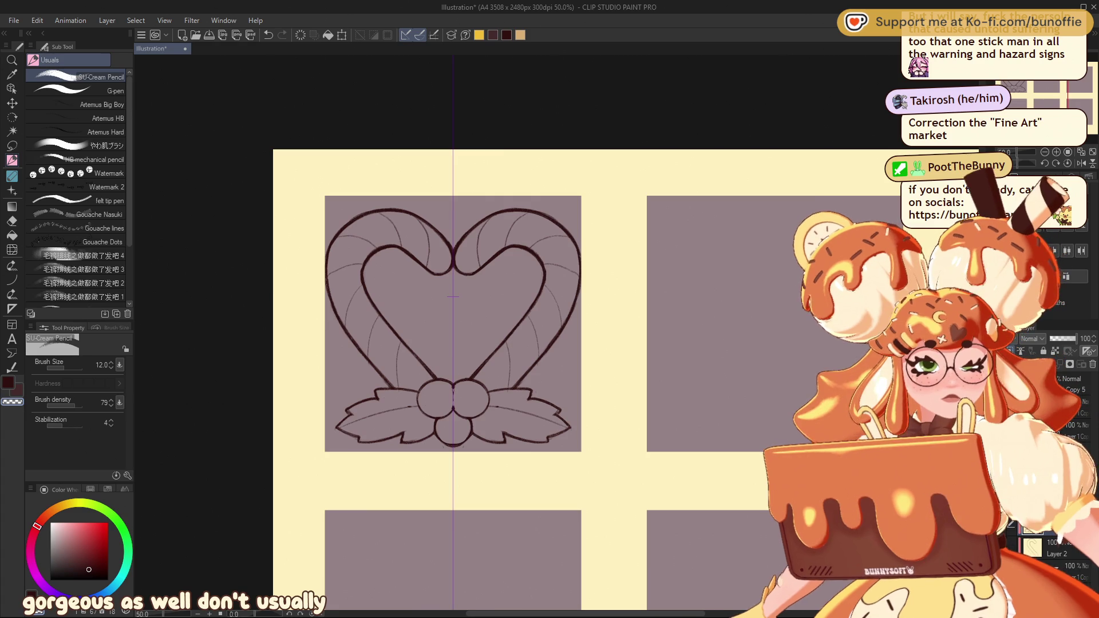
left_click_drag(1042, 99, 1055, 99)
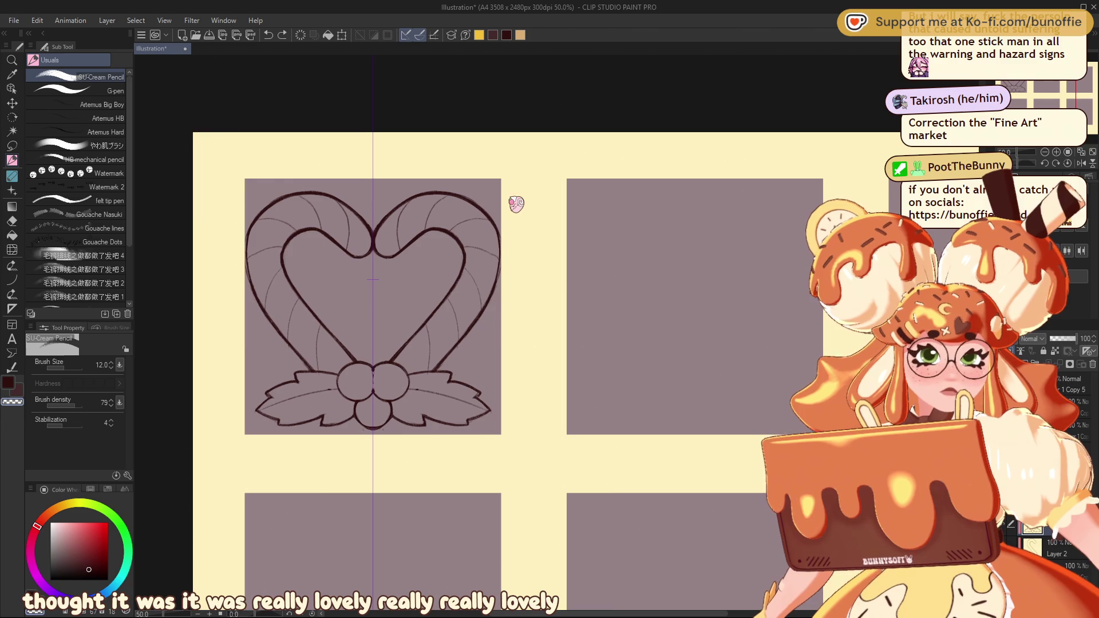
left_click_drag(500, 236, 494, 292)
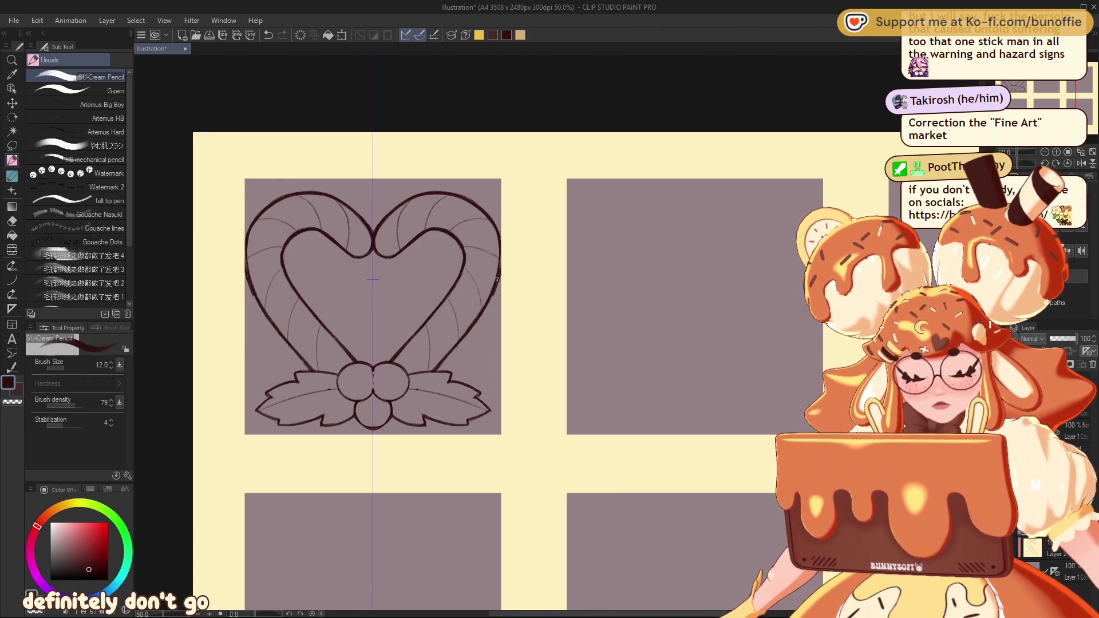
key("ctrl+z")
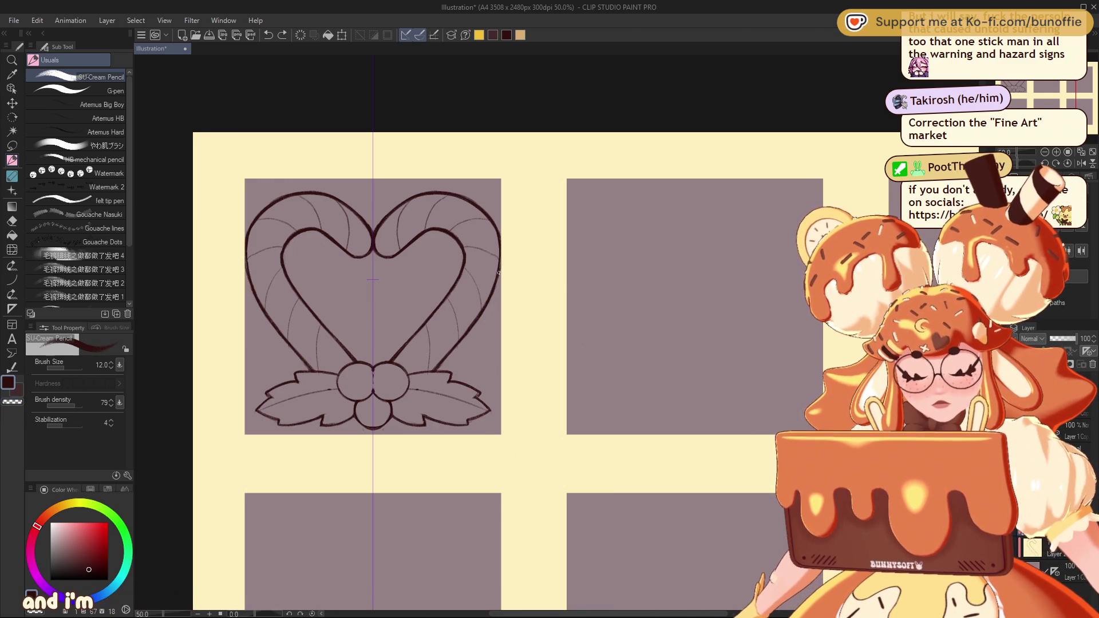
left_click_drag(499, 273, 499, 234)
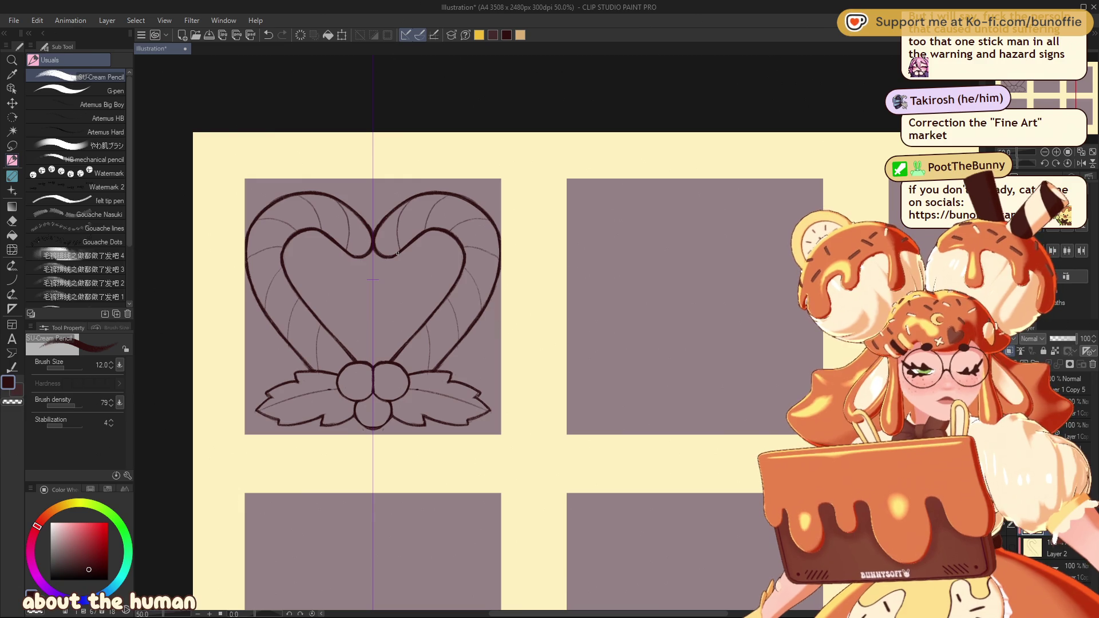
key("ctrl+z")
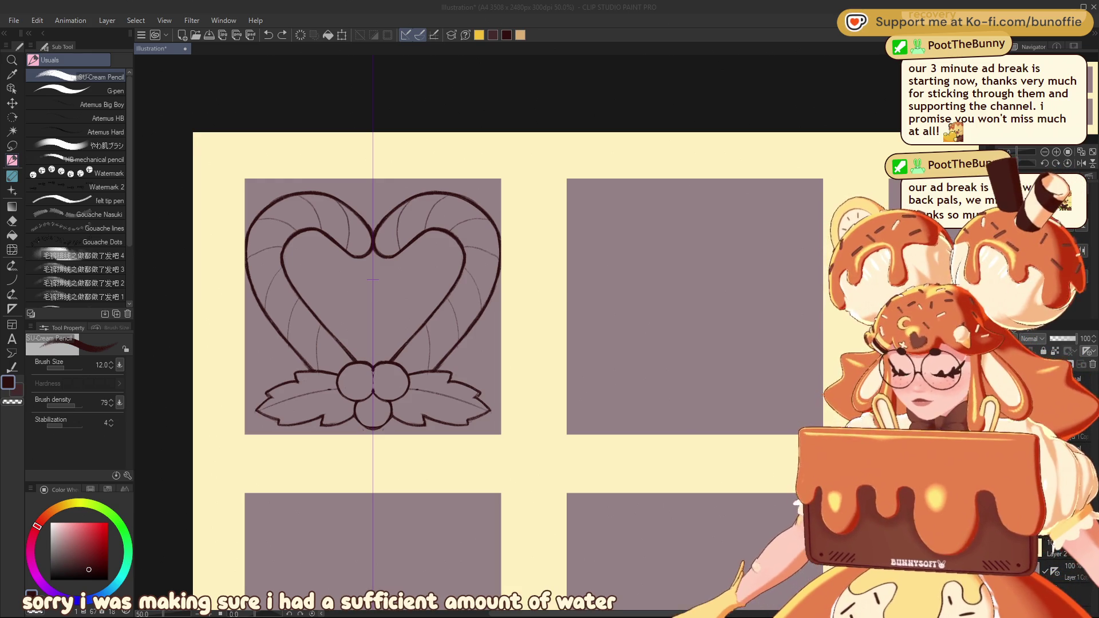
left_click(12, 145)
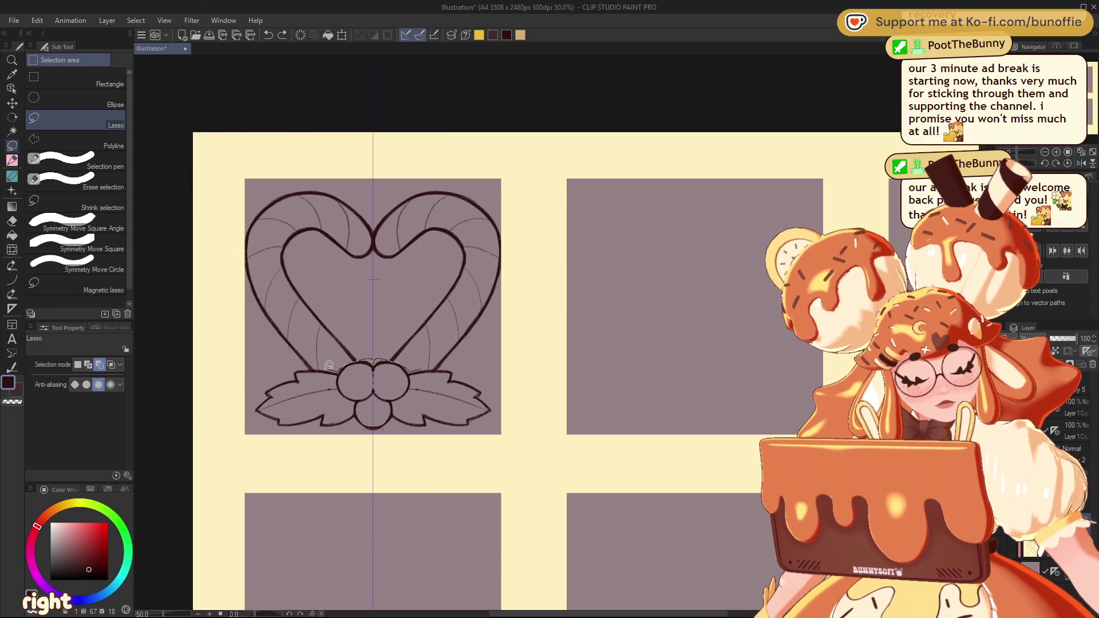
Lasso the holly leaves and berries and squeeze them narrower with Scale/Rotate
mouse_move(265, 378)
left_mouse_down()
mouse_move(449, 468)
mouse_move(498, 400)
mouse_move(483, 429)
left_mouse_up()
left_click(419, 517)
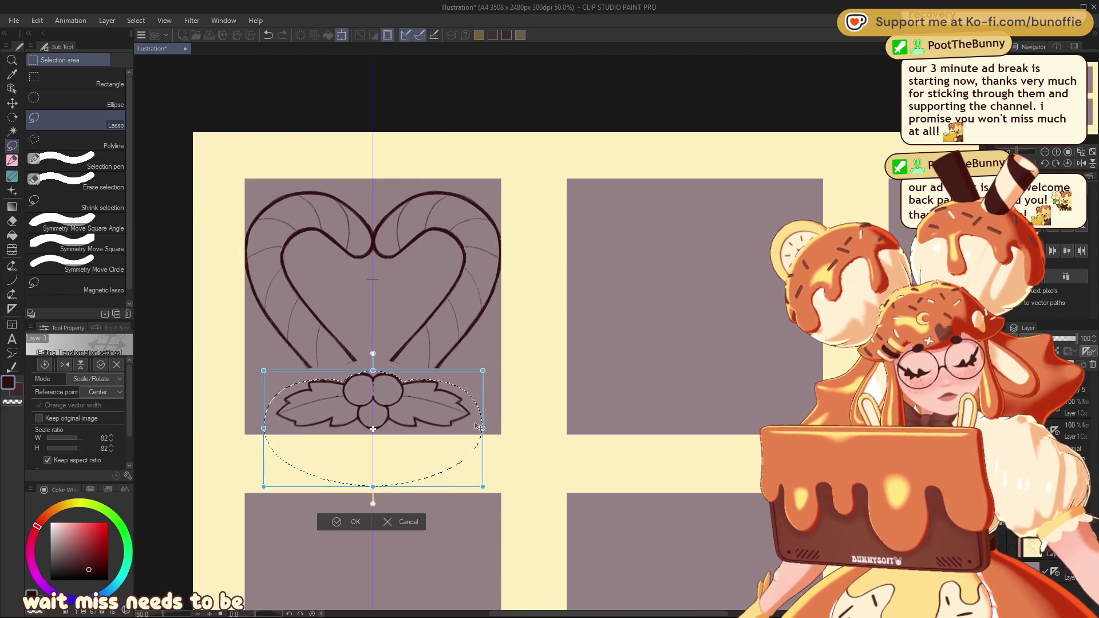
left_click(352, 522)
left_click(279, 507)
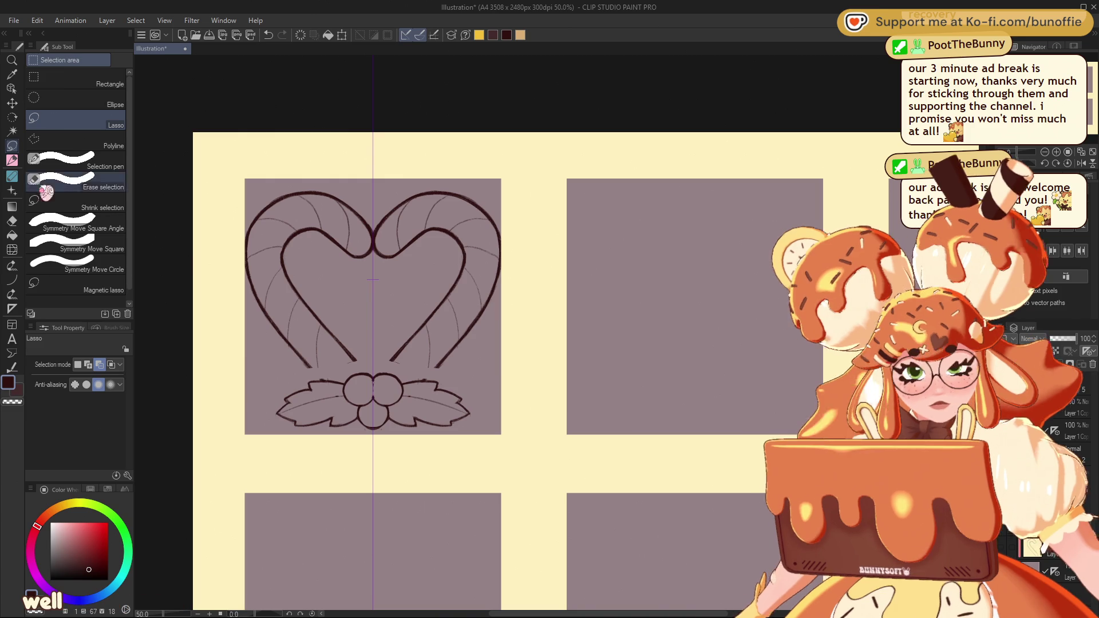
key("p")
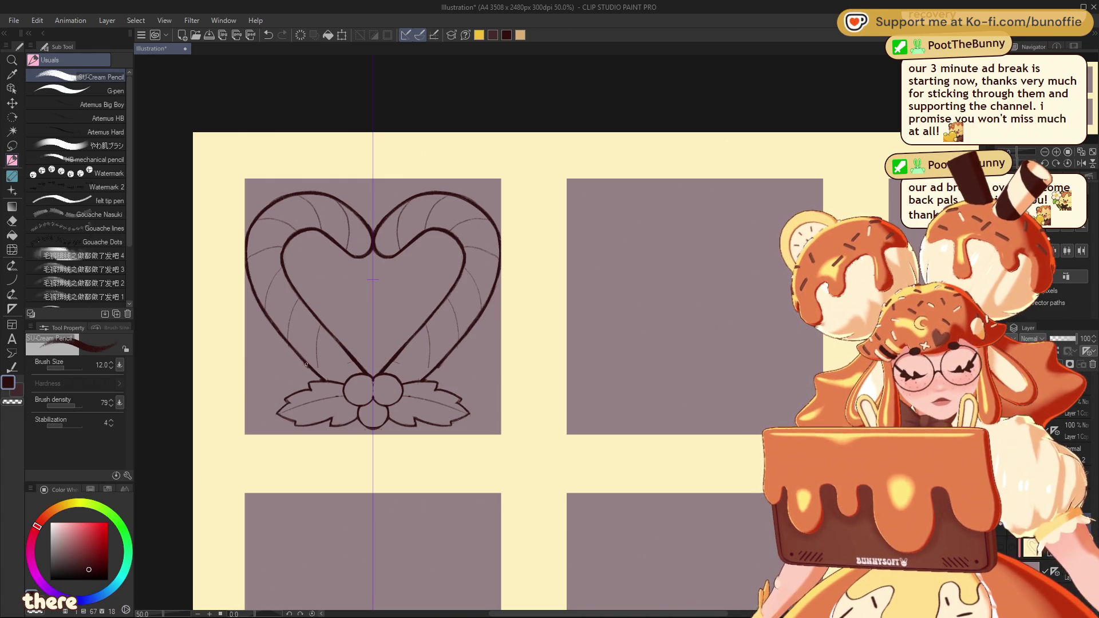
key("c")
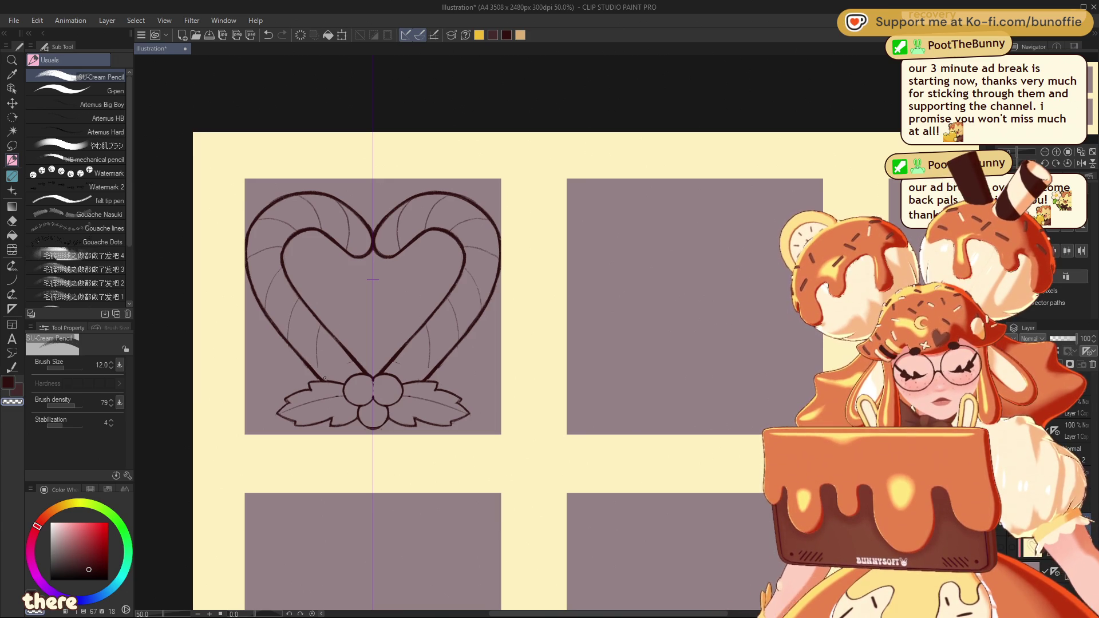
key("c")
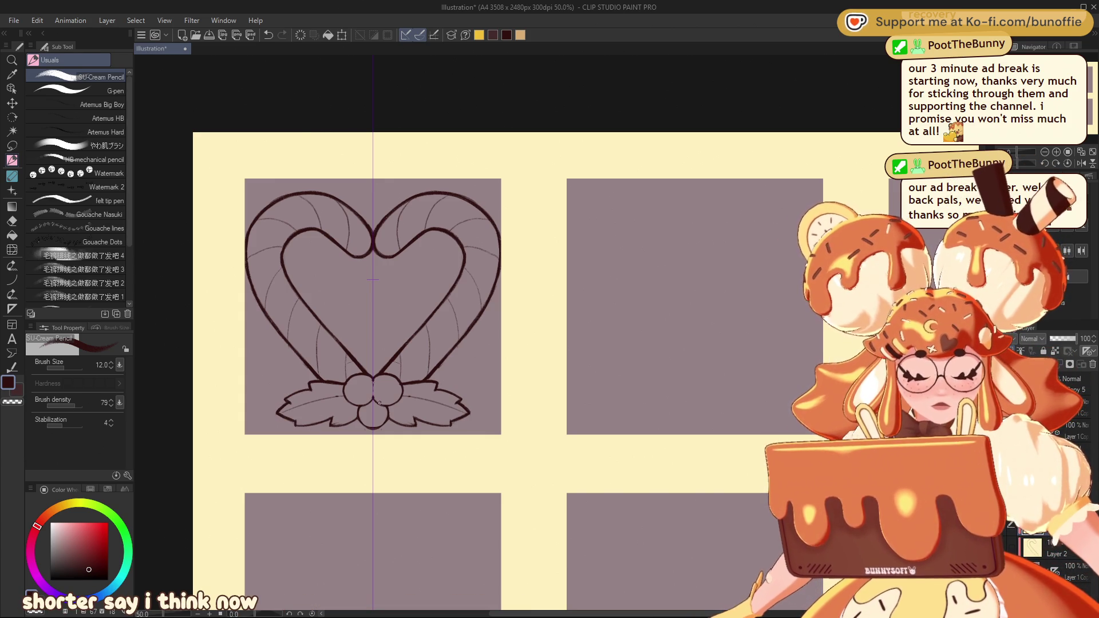
Push the holly leaves narrower with a smaller Liquify brush
left_click(12, 249)
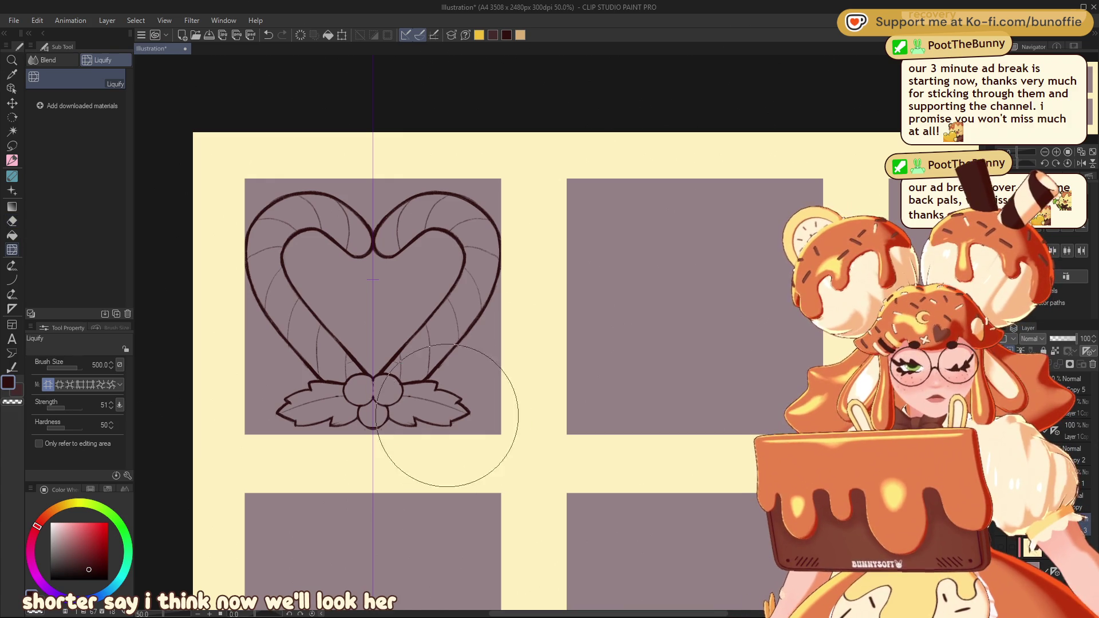
key("bracketleft")
key("bracketleft")
mouse_move(461, 422)
left_mouse_down()
mouse_move(453, 429)
mouse_move(443, 416)
mouse_move(441, 426)
mouse_move(478, 429)
mouse_move(461, 431)
mouse_move(467, 410)
left_mouse_up()
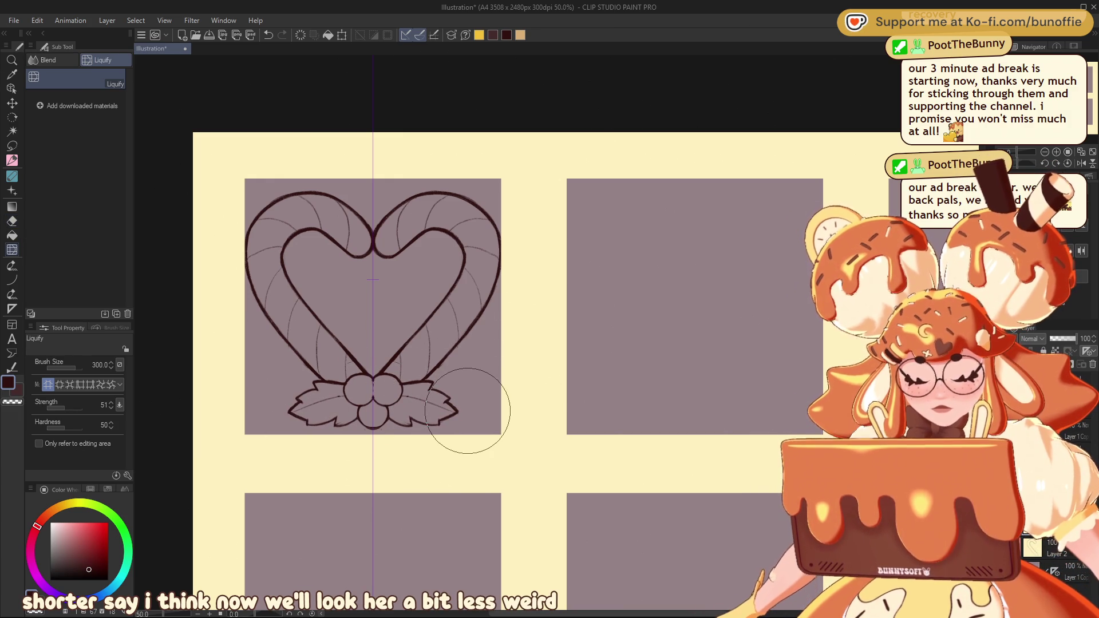
left_click(58, 384)
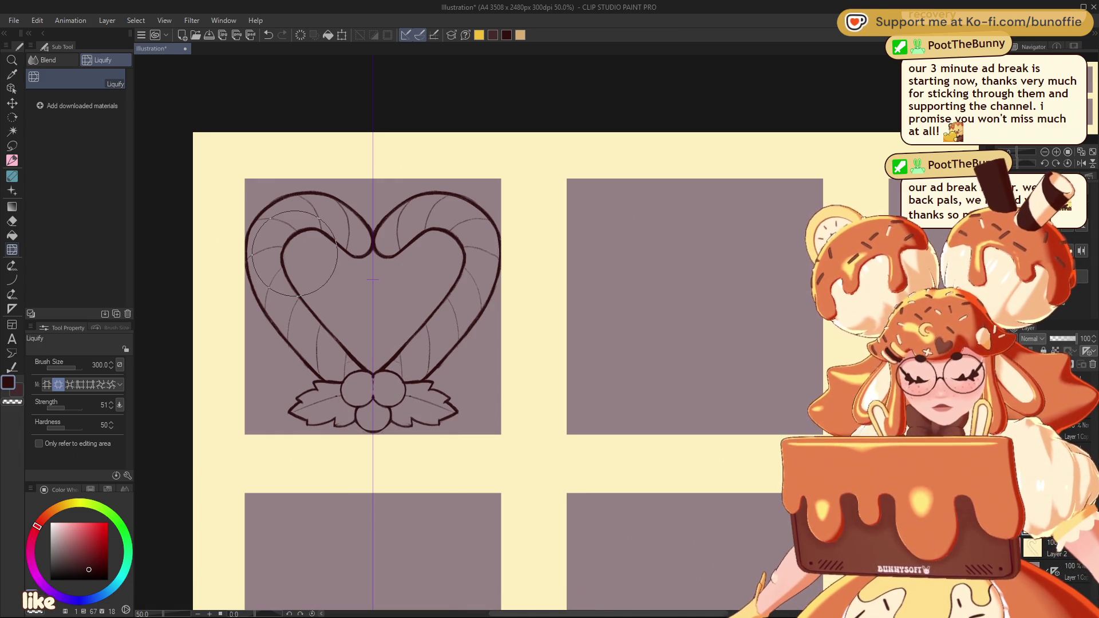
left_click(11, 160)
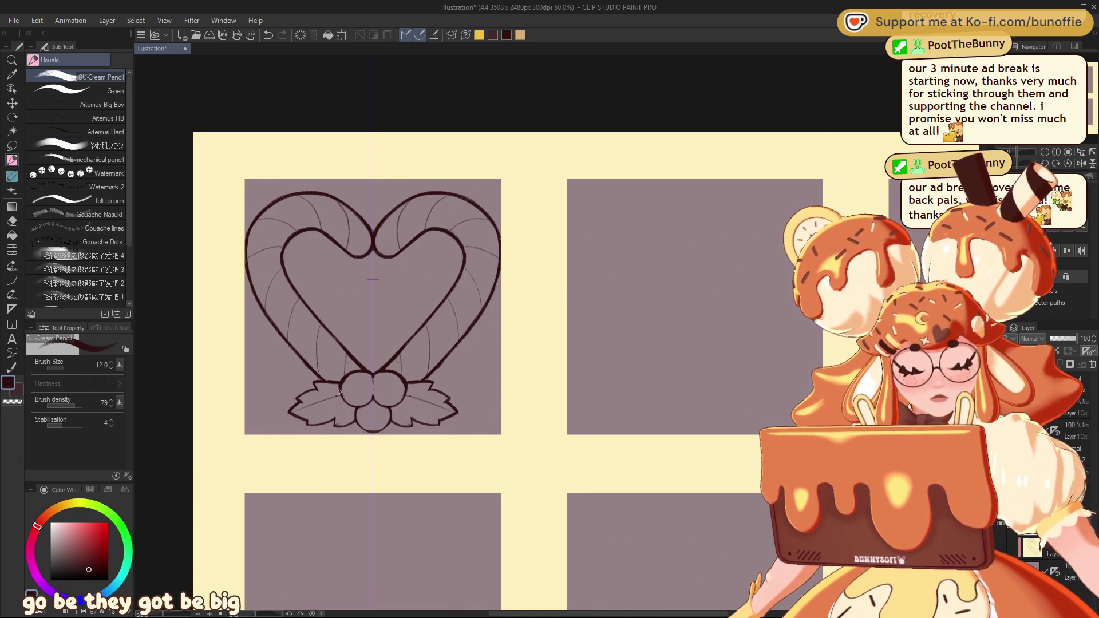
Redraw the berry tops and a leaf vein, hide the symmetry ruler, and pan to the second panel
left_click_drag(355, 376, 343, 387)
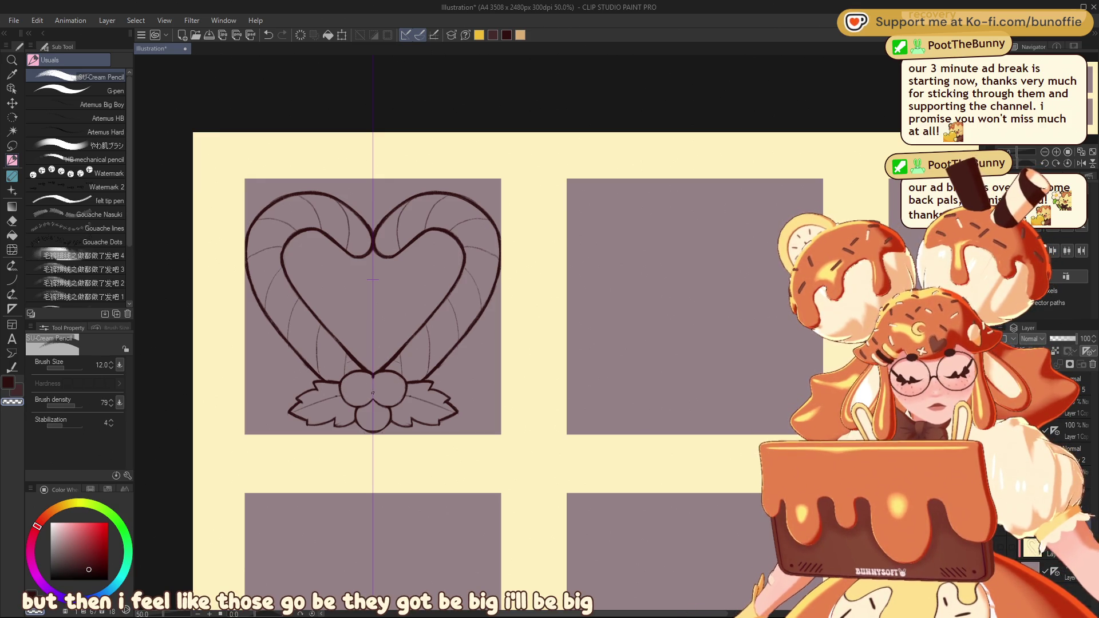
left_click_drag(324, 423, 313, 400)
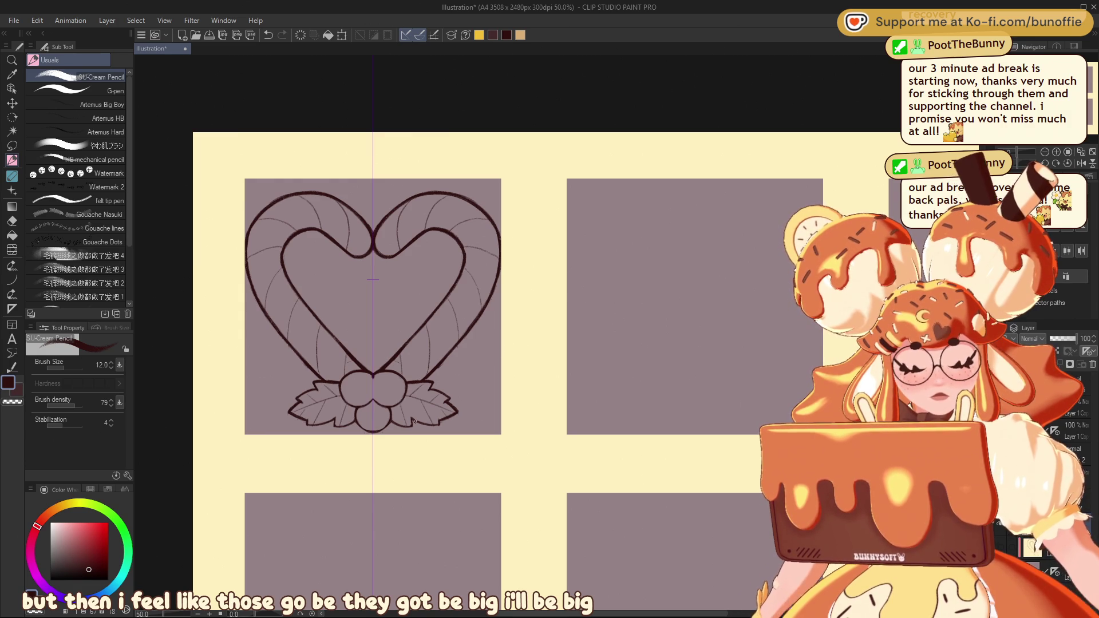
key("c")
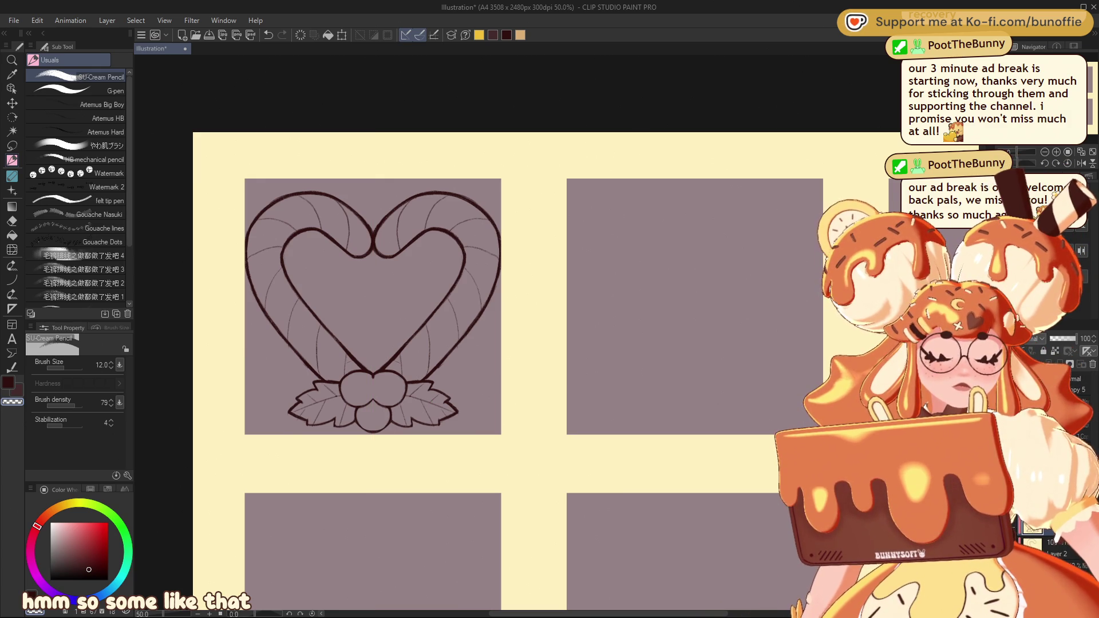
key("c")
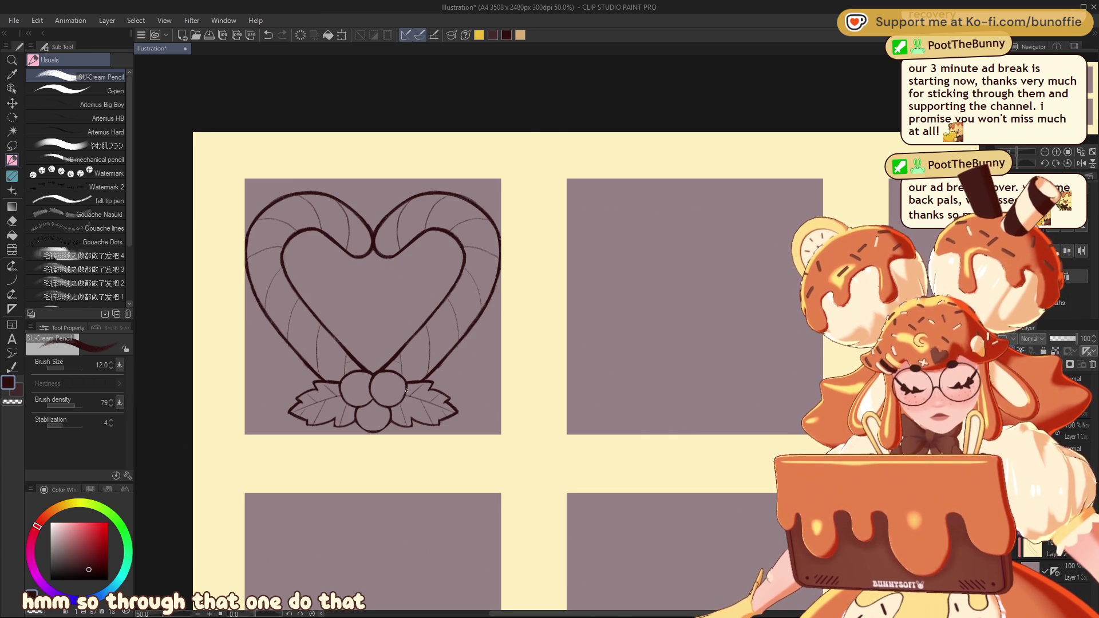
mouse_move(407, 391)
left_mouse_down()
mouse_move(200, 403)
mouse_move(299, 402)
left_mouse_up()
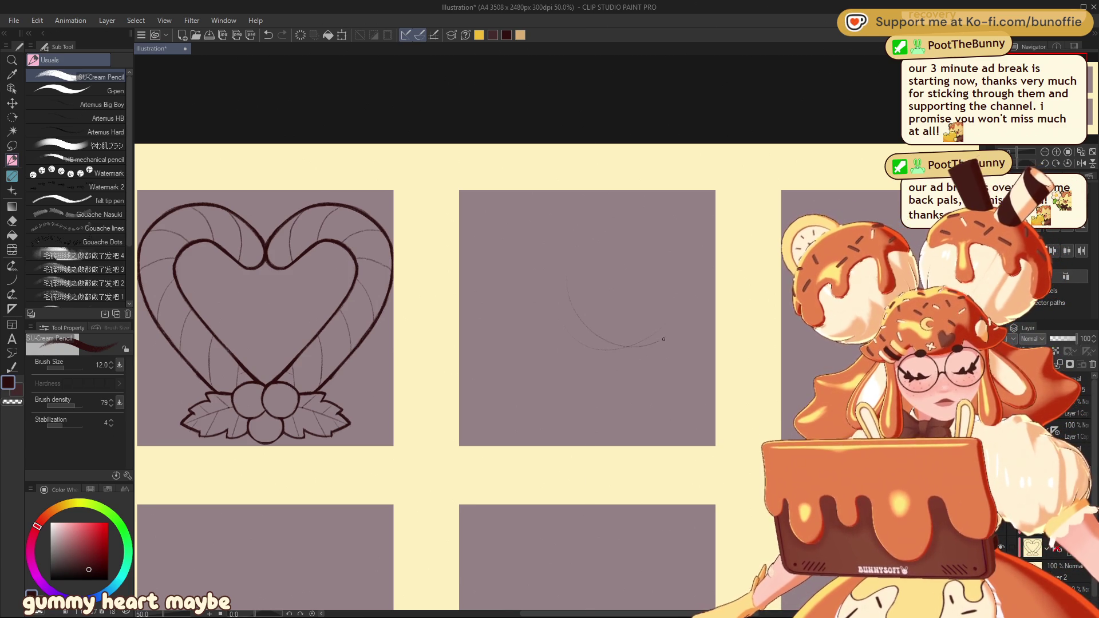
Sketch a circle with a small heart inside it in the second panel, undoing the last heart strokes
mouse_move(607, 362)
left_mouse_down()
mouse_move(690, 304)
mouse_move(575, 343)
mouse_move(624, 234)
left_mouse_up()
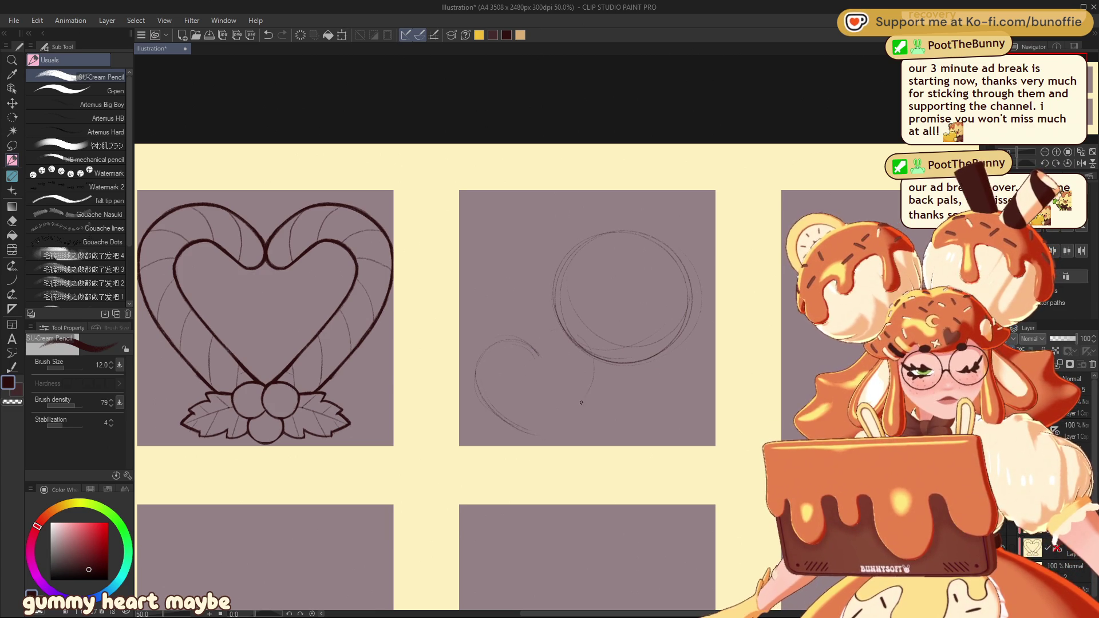
mouse_move(564, 331)
left_mouse_down()
mouse_move(597, 394)
mouse_move(551, 437)
left_mouse_up()
mouse_move(539, 350)
left_mouse_down()
mouse_move(478, 395)
mouse_move(538, 434)
left_mouse_up()
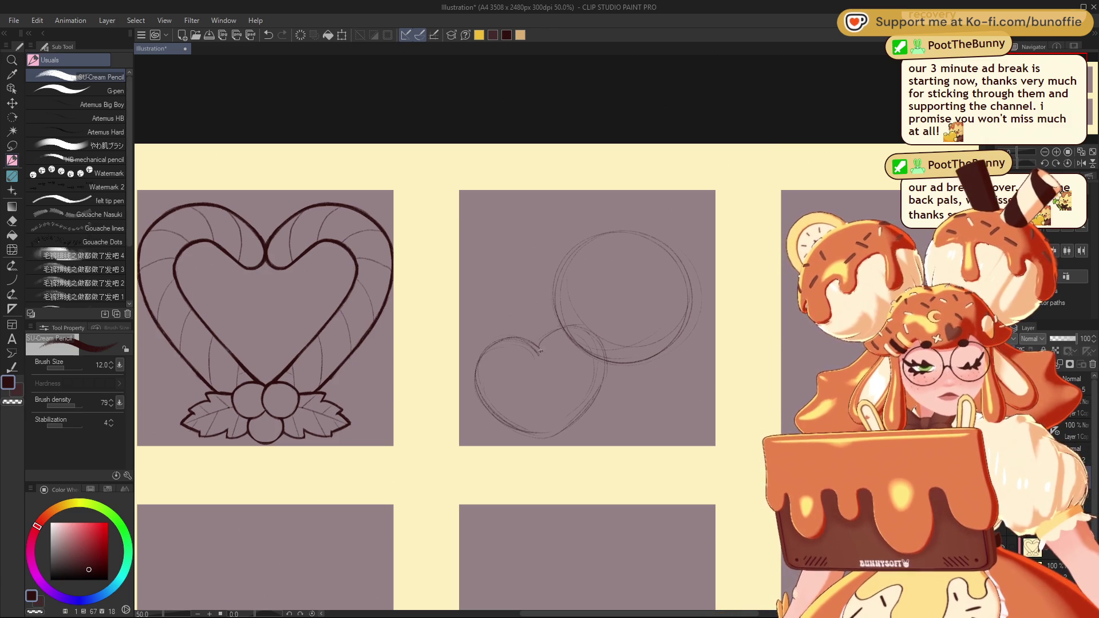
mouse_move(537, 349)
left_mouse_down()
mouse_move(497, 409)
mouse_move(558, 332)
mouse_move(605, 359)
mouse_move(553, 436)
left_mouse_up()
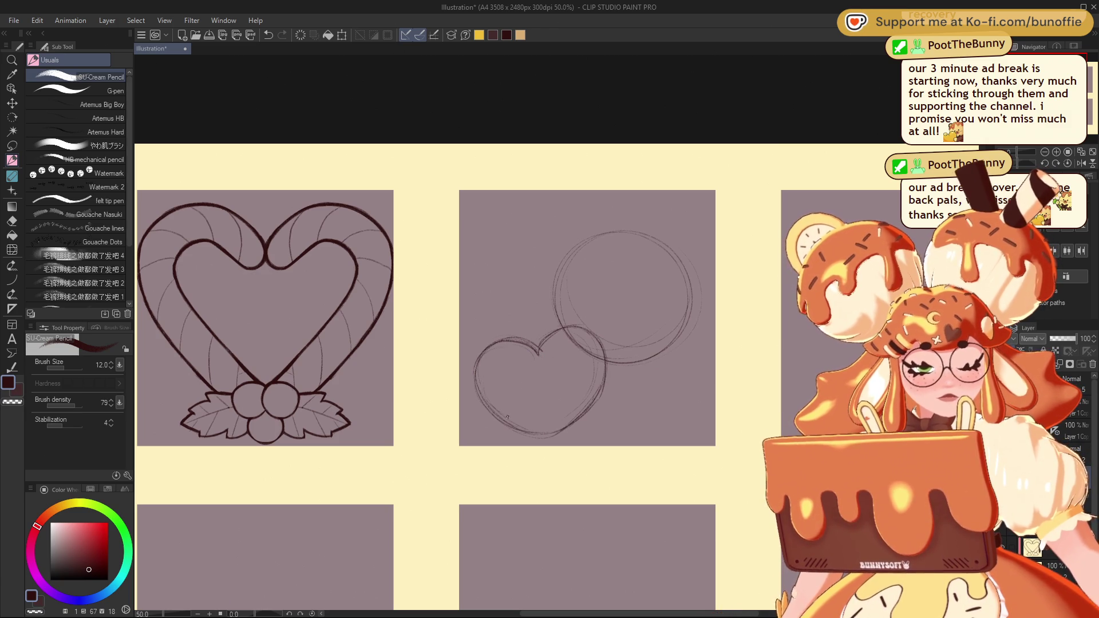
mouse_move(535, 348)
left_mouse_down()
mouse_move(489, 339)
mouse_move(476, 417)
mouse_move(565, 325)
left_mouse_up()
key("ctrl+z")
key("ctrl+z")
key("ctrl+z")
key("ctrl+z")
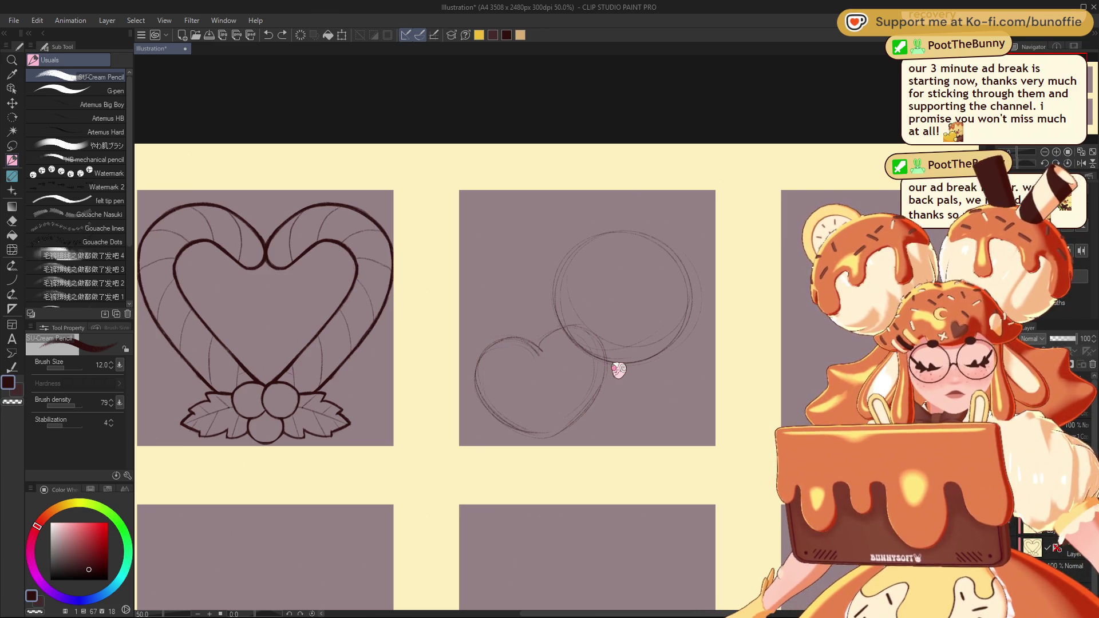
key("ctrl+z")
key("ctrl+z")
key("ctrl+z")
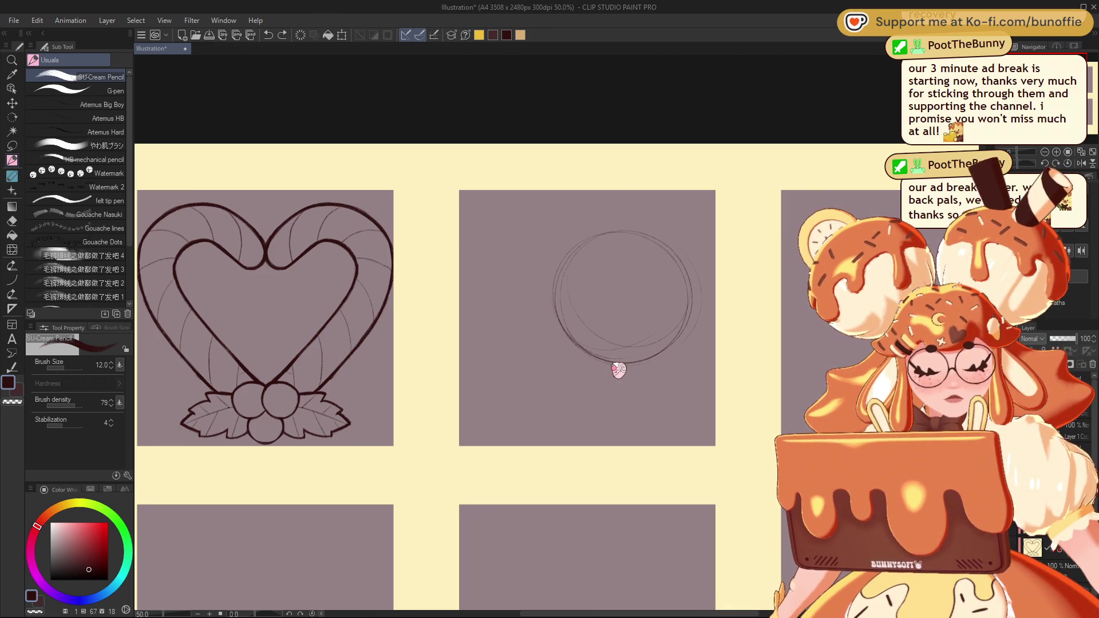
Open the circle into a dome by erasing its bottom arc, discarding a trial eye circle
left_click_drag(557, 314, 562, 357)
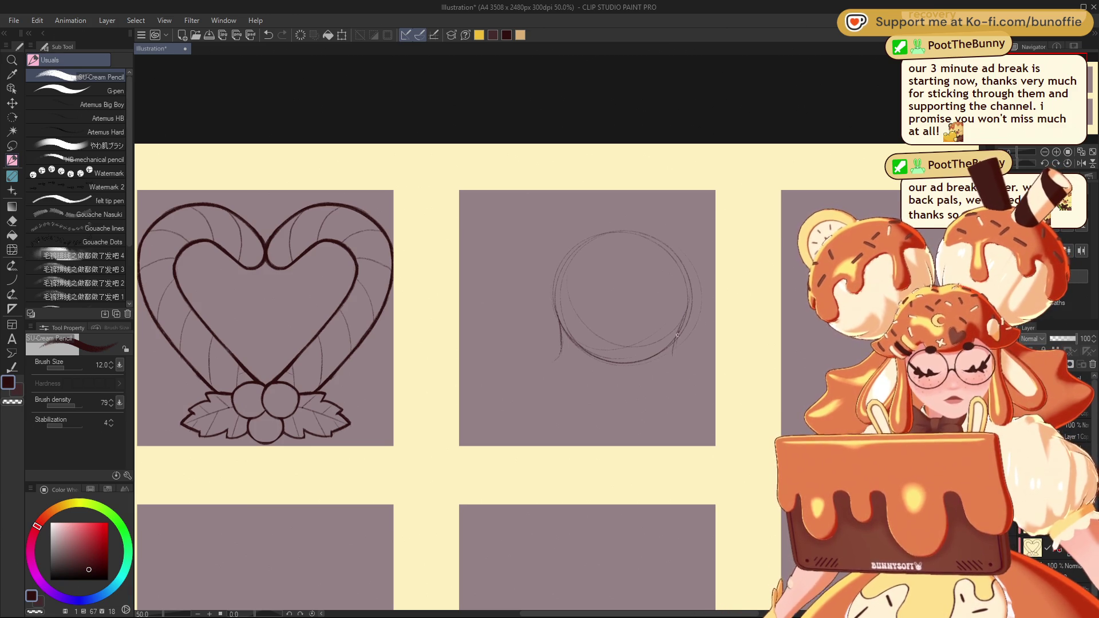
key("ctrl+z")
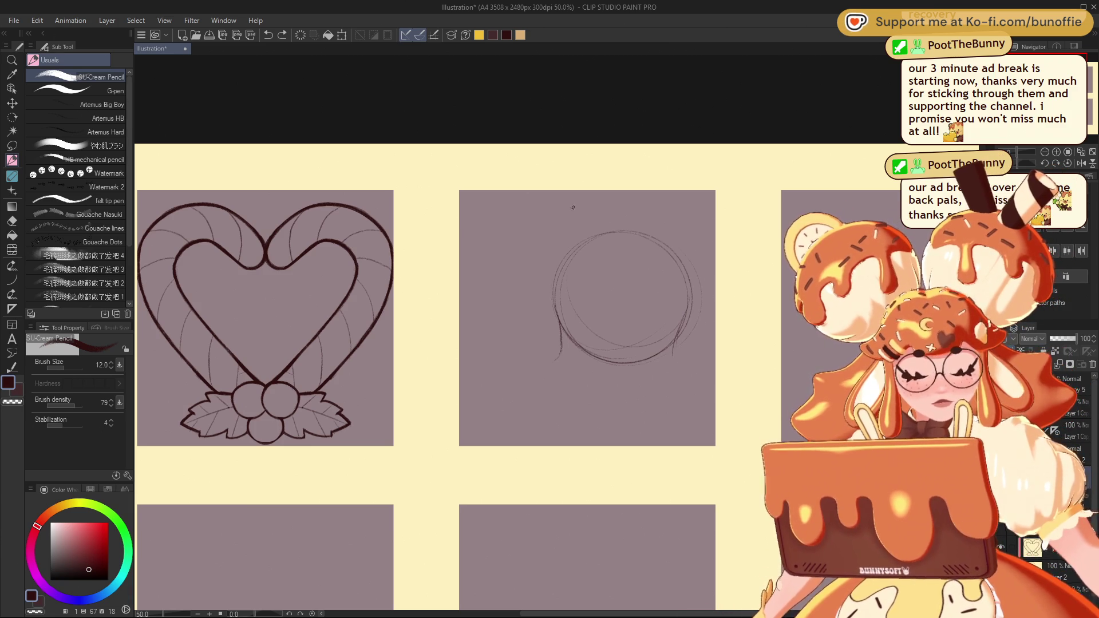
key("e")
mouse_move(585, 348)
left_mouse_down()
mouse_move(608, 366)
mouse_move(638, 363)
left_mouse_up()
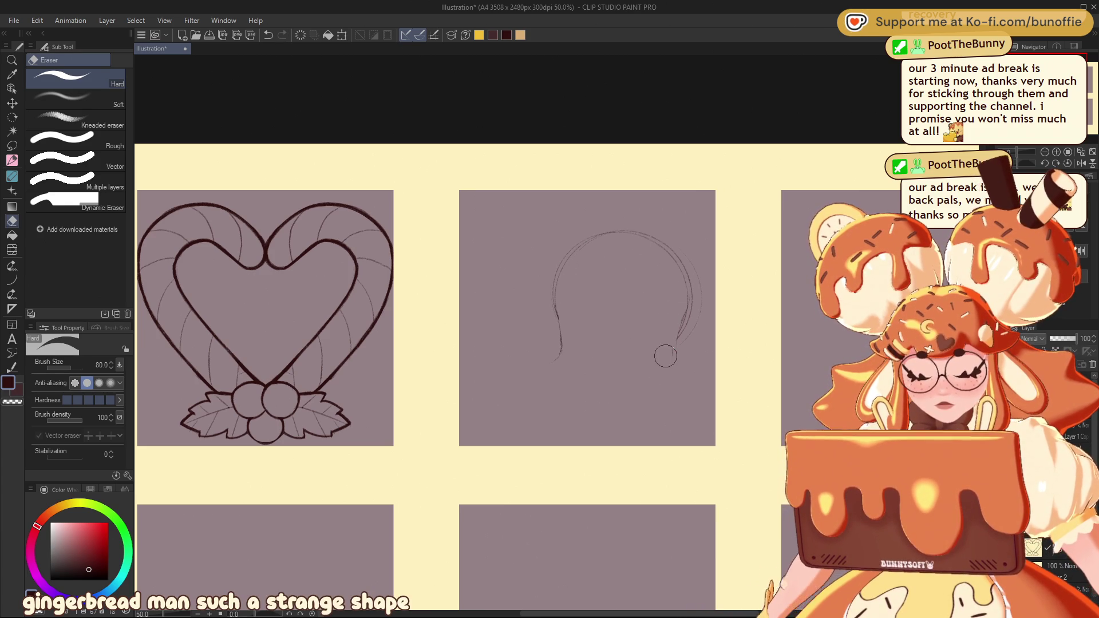
key("p")
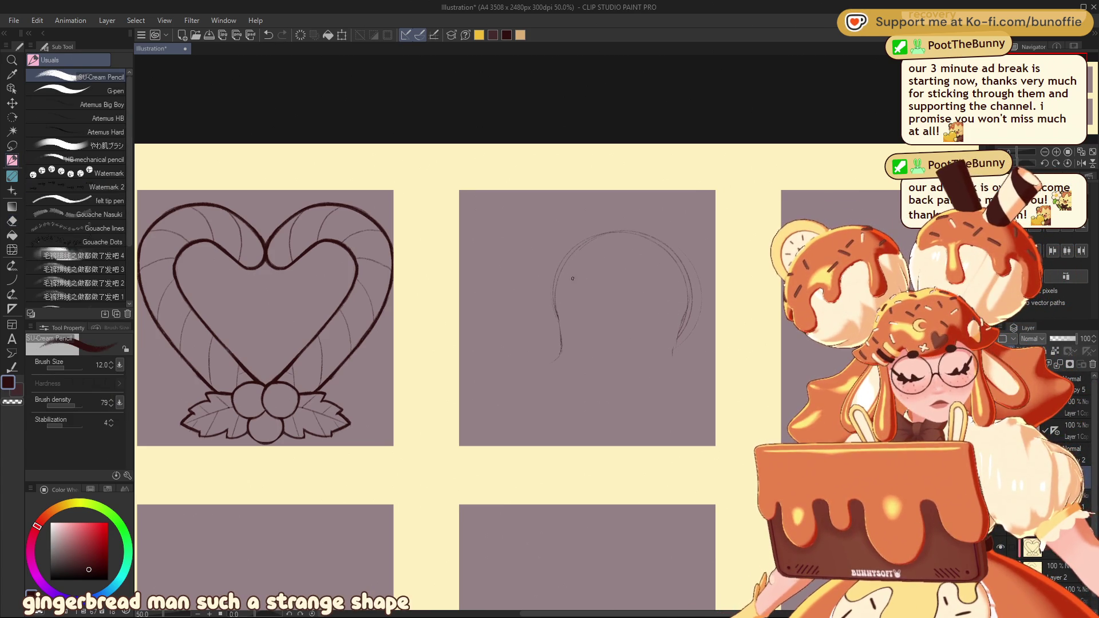
left_click_drag(653, 280, 640, 298)
key("ctrl+z")
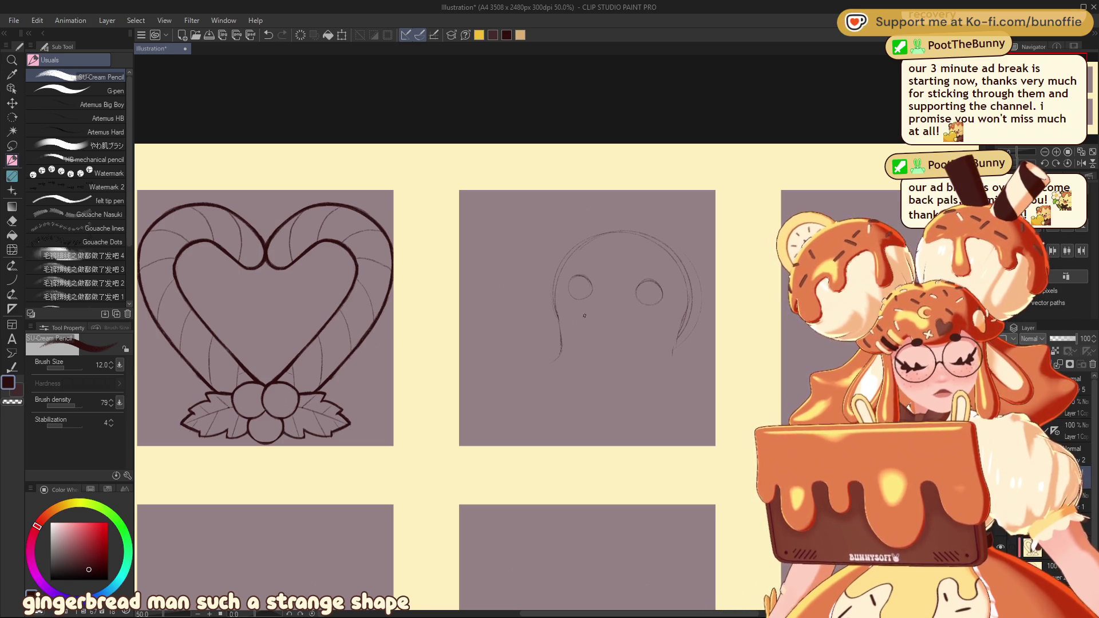
Try a smile and cheeks, undo them and the eyes, then darken the head's upper left
left_click_drag(593, 326, 646, 330)
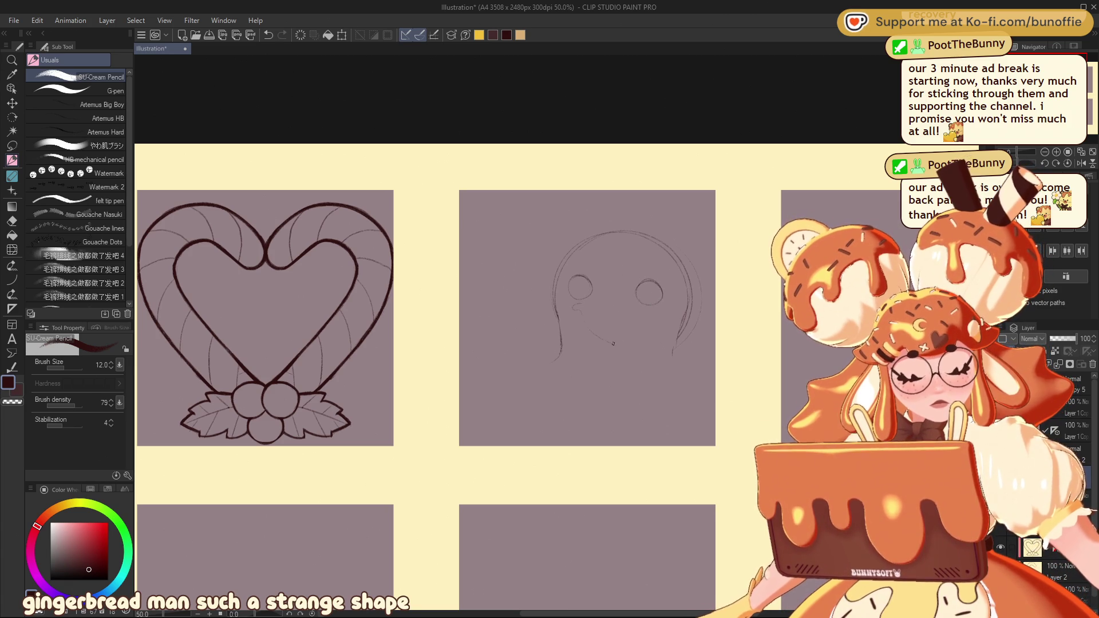
left_click_drag(579, 304, 587, 312)
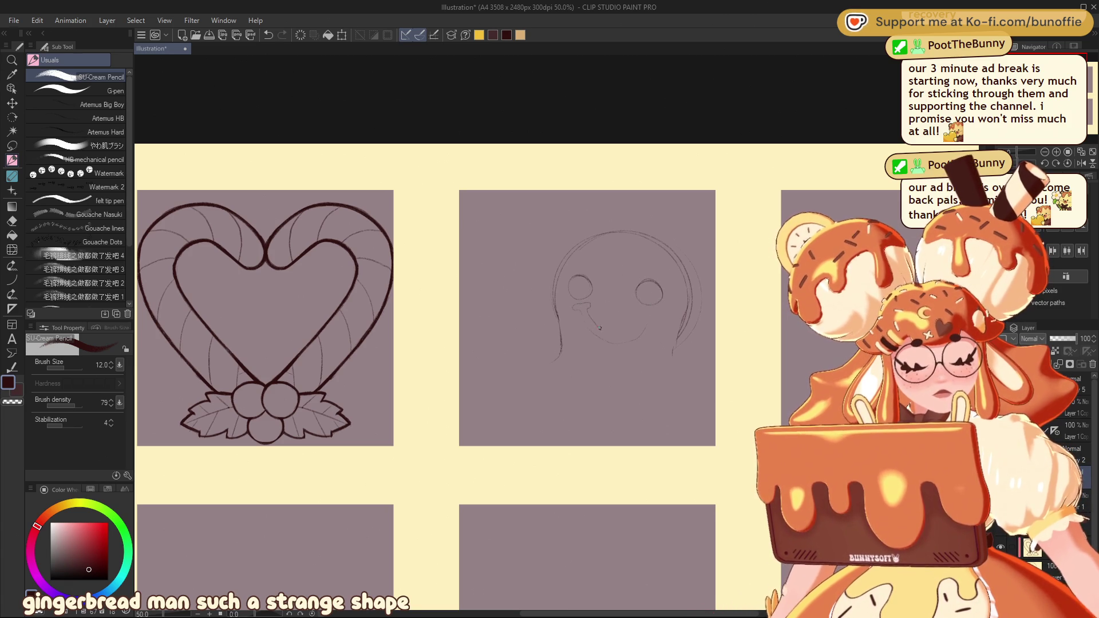
left_click_drag(657, 307, 647, 315)
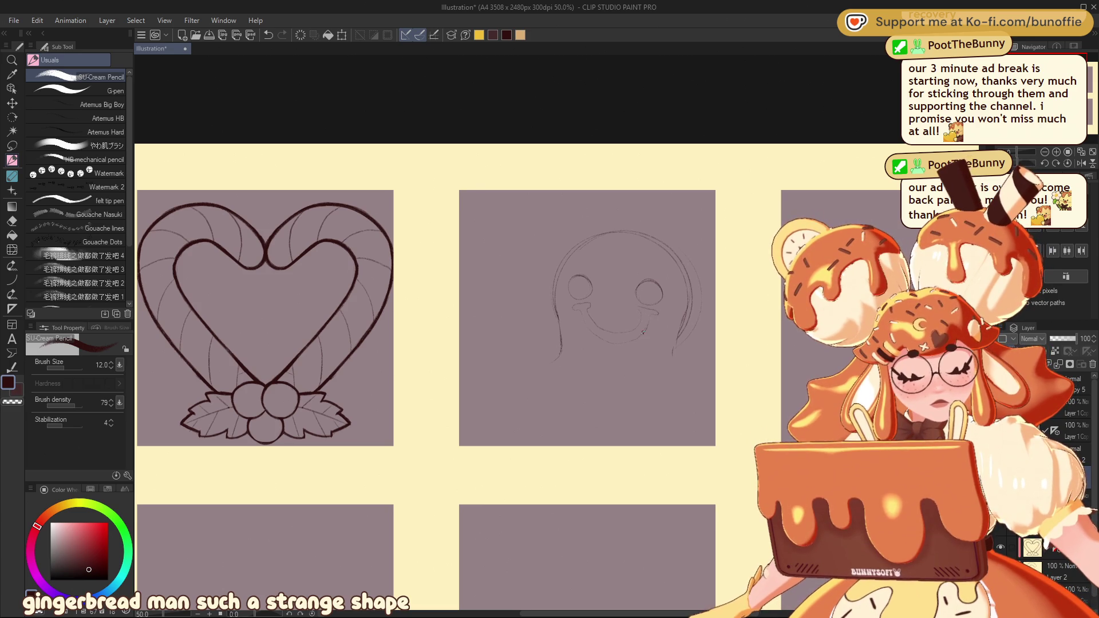
key("ctrl+z")
key("ctrl+z")
key("ctrl+z")
mouse_move(579, 302)
left_mouse_down()
mouse_move(605, 327)
mouse_move(642, 319)
left_mouse_up()
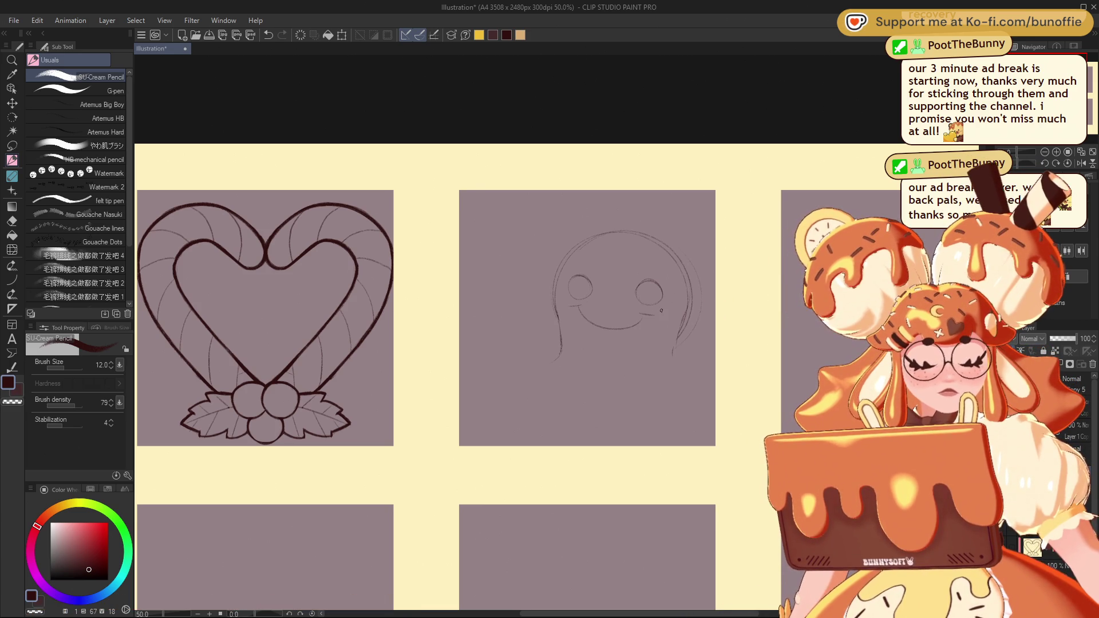
key("ctrl+z")
key("ctrl+z")
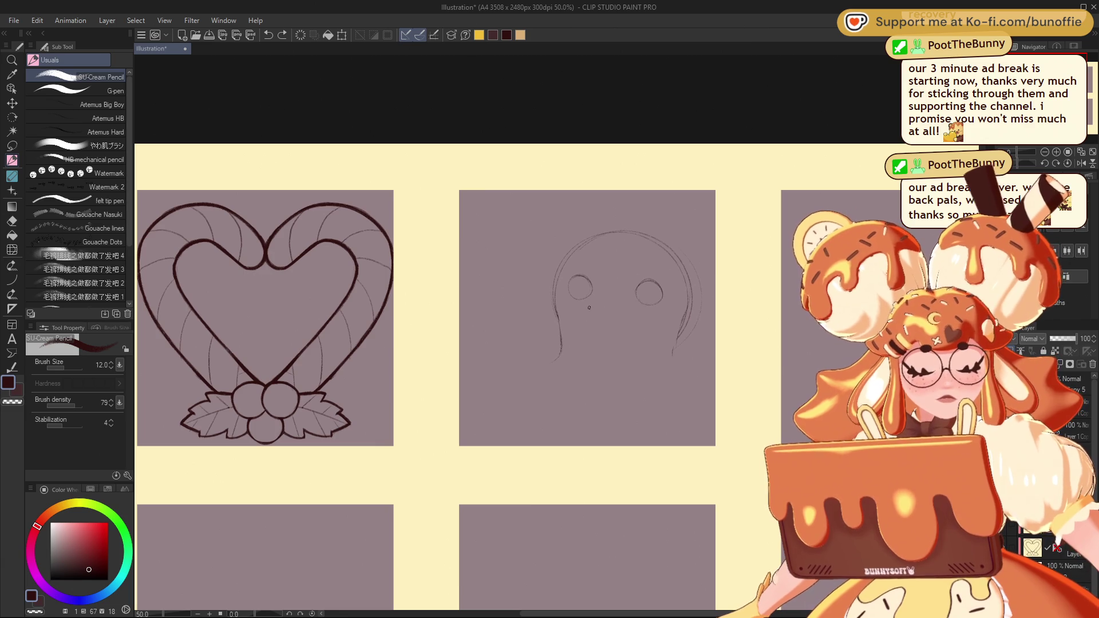
key("ctrl+z")
key("ctrl+z")
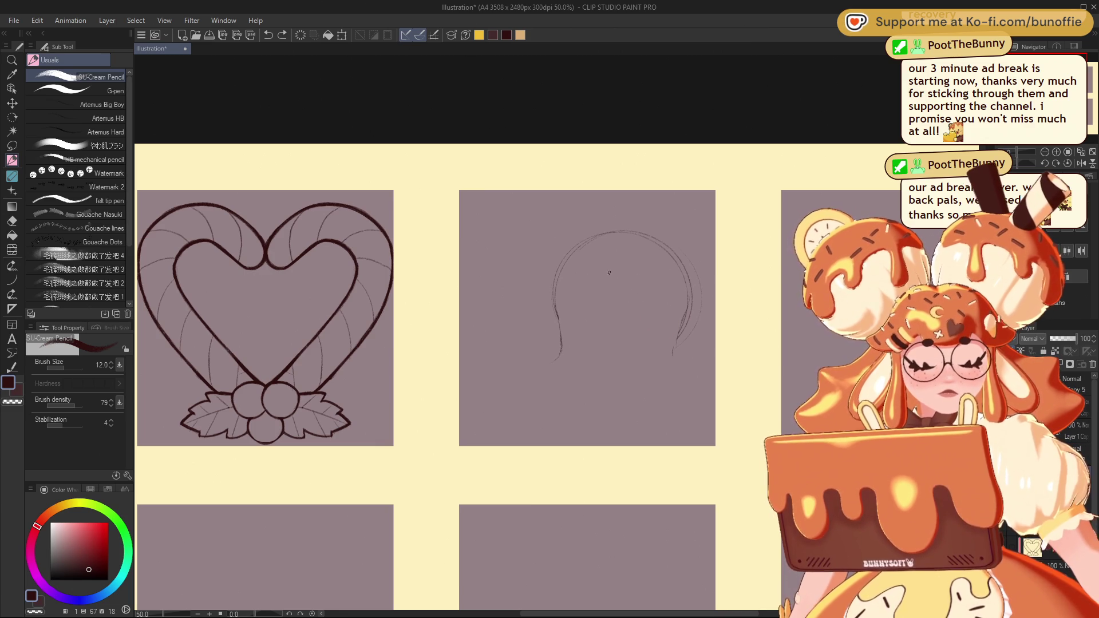
left_click_drag(590, 236, 566, 259)
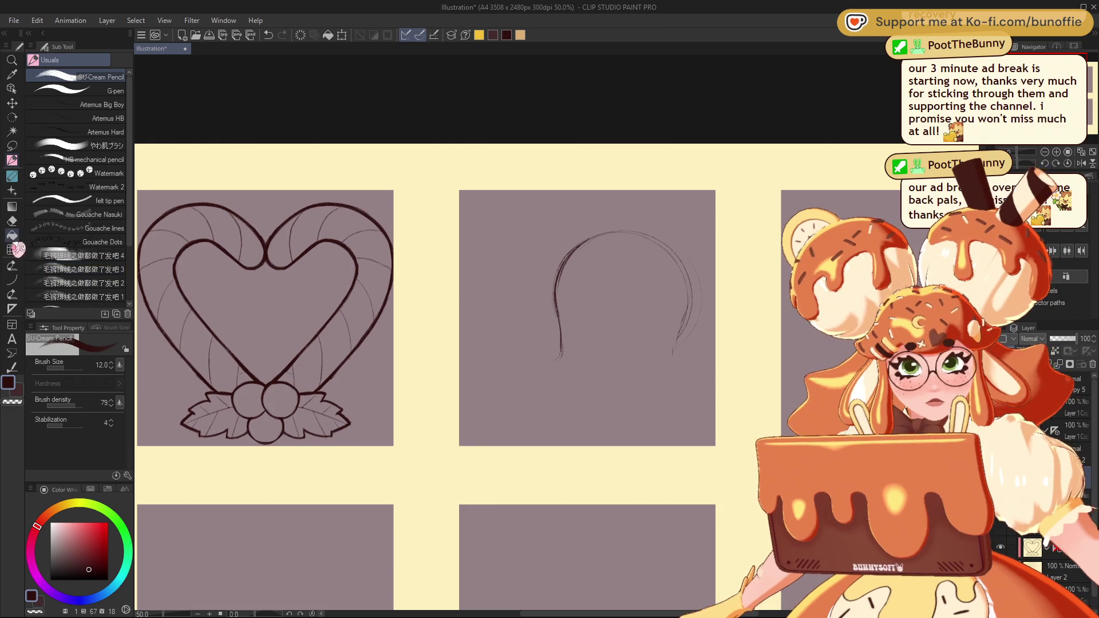
Place a symmetry ruler across the second panel and pencil a mirrored heart shape
left_click(12, 309)
left_click_drag(528, 346, 561, 505)
left_click(14, 165)
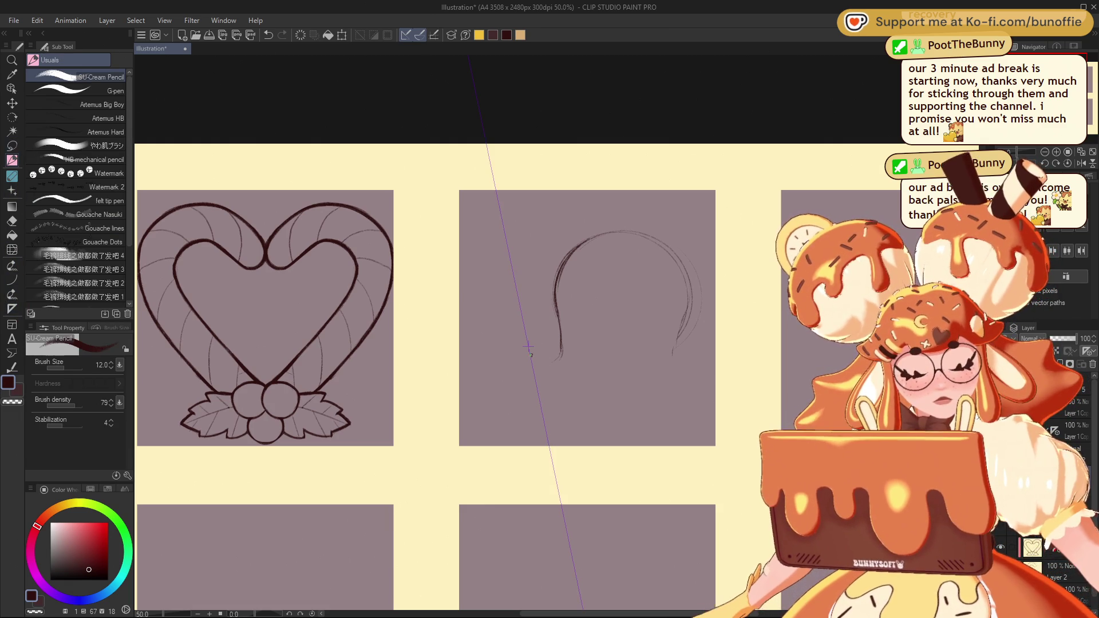
mouse_move(528, 346)
left_mouse_down()
mouse_move(474, 363)
mouse_move(493, 429)
mouse_move(535, 441)
left_mouse_up()
mouse_move(526, 347)
left_mouse_down()
mouse_move(465, 366)
mouse_move(512, 435)
left_mouse_up()
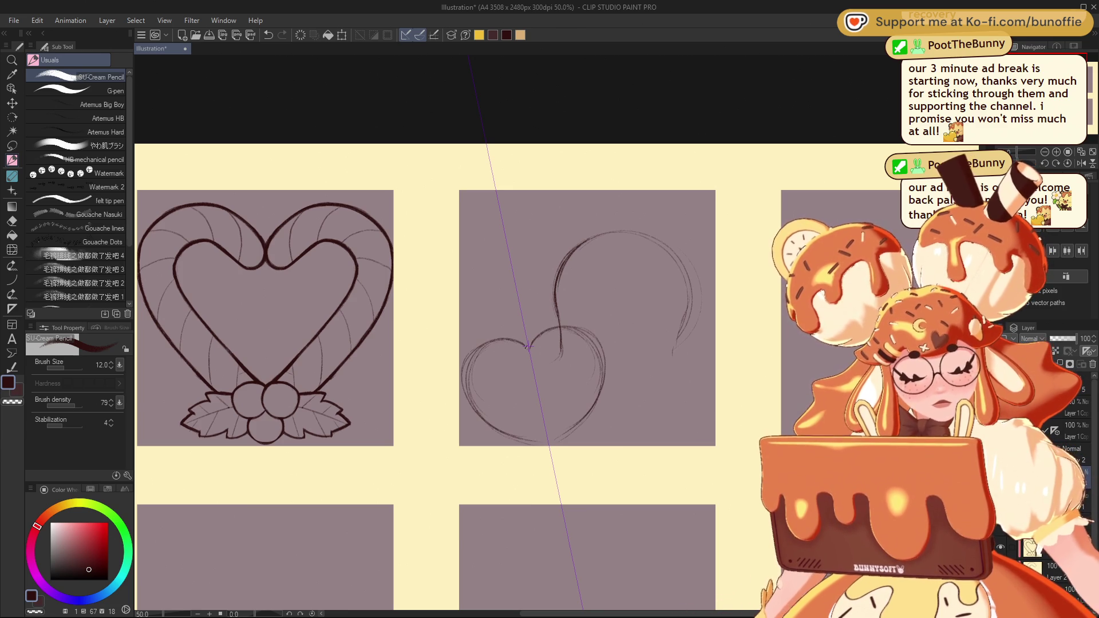
mouse_move(528, 348)
left_mouse_down()
mouse_move(512, 341)
mouse_move(465, 385)
left_mouse_up()
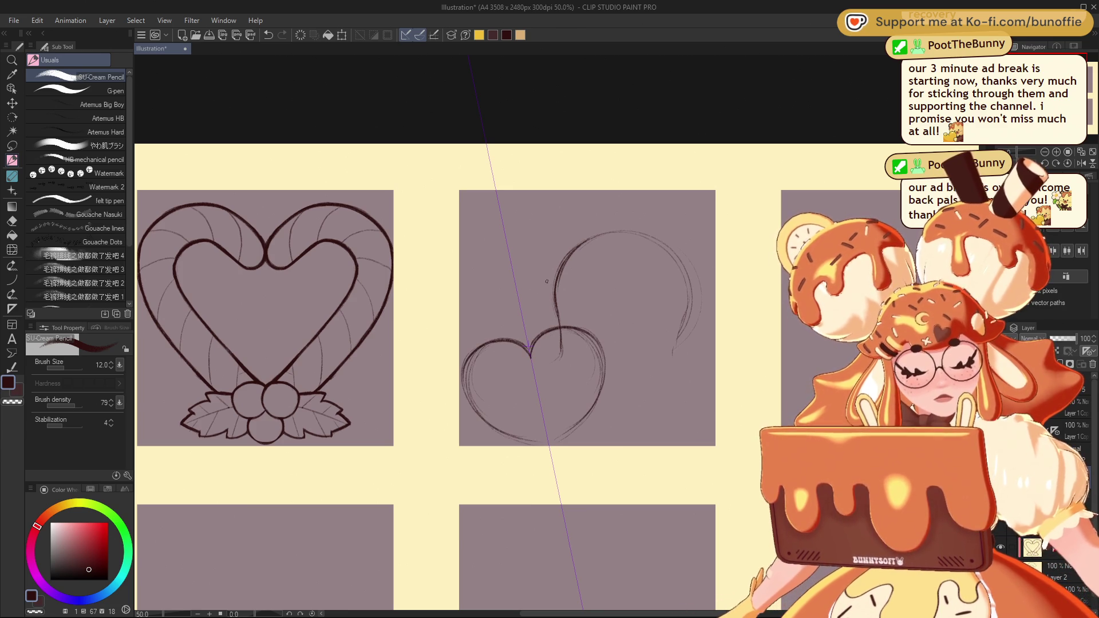
Remove the stray stroke below the right lobe and ink the heart outline in dark maroon
key("c")
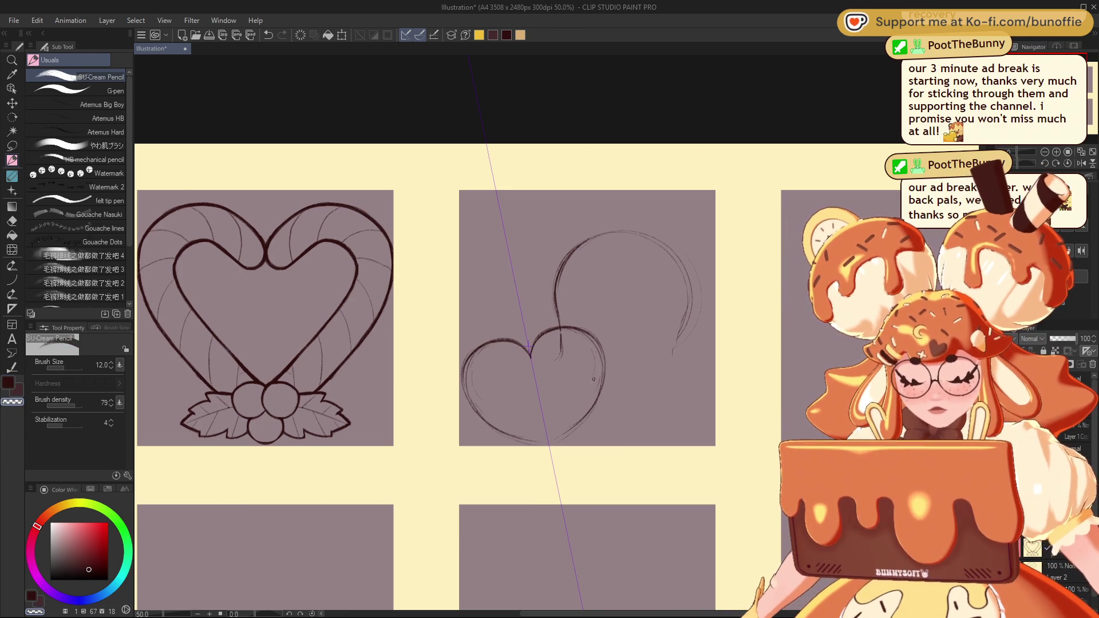
key("ctrl+z")
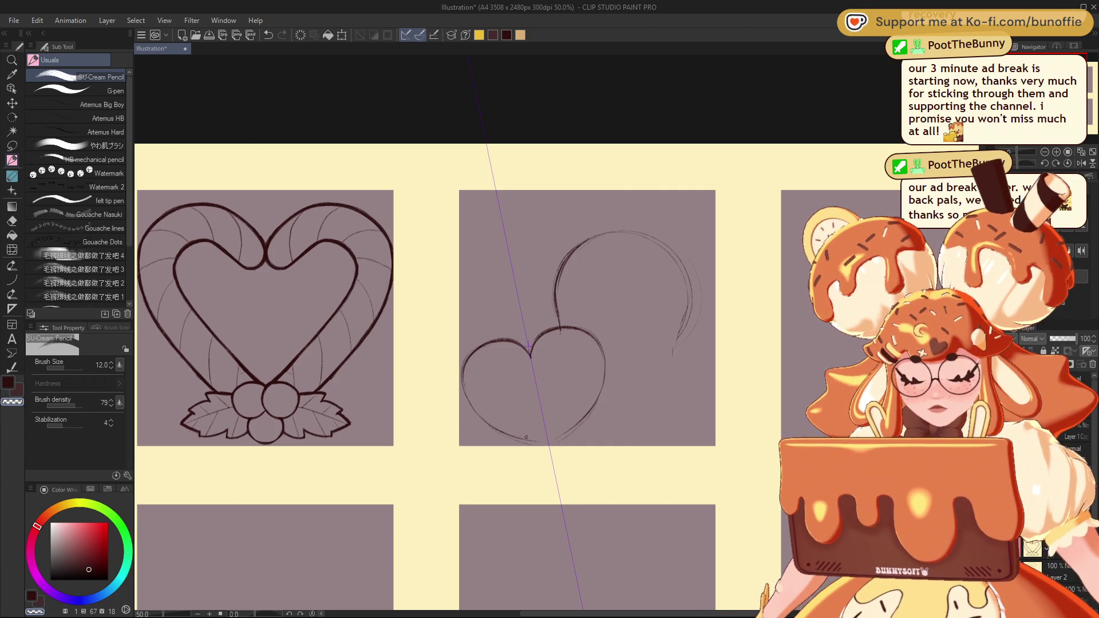
key("c")
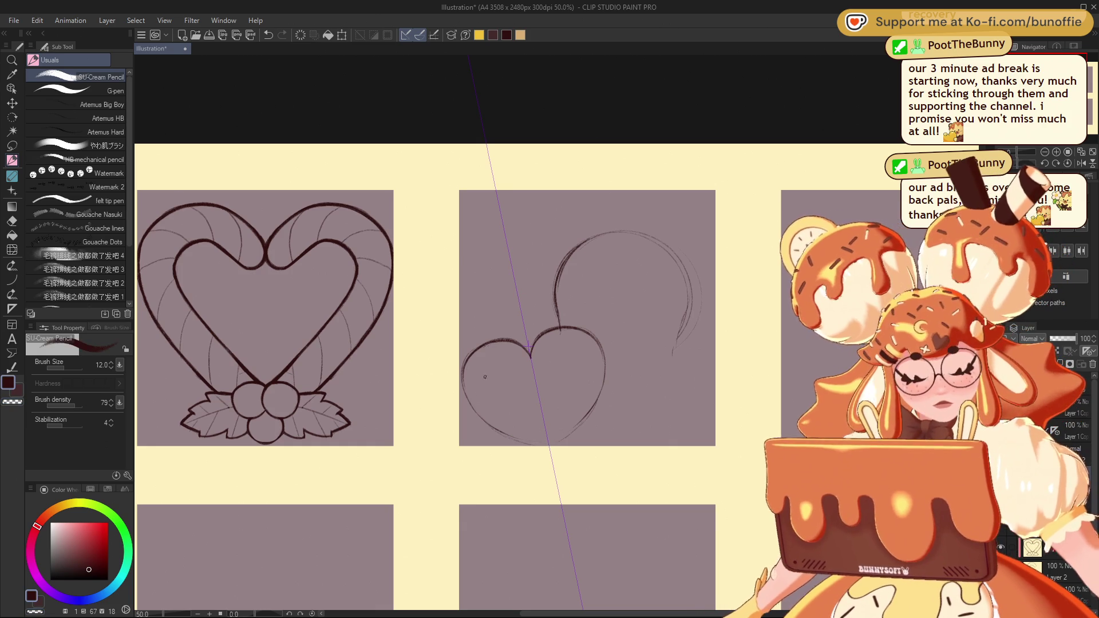
mouse_move(462, 379)
left_mouse_down()
mouse_move(483, 419)
mouse_move(518, 440)
mouse_move(575, 435)
left_mouse_up()
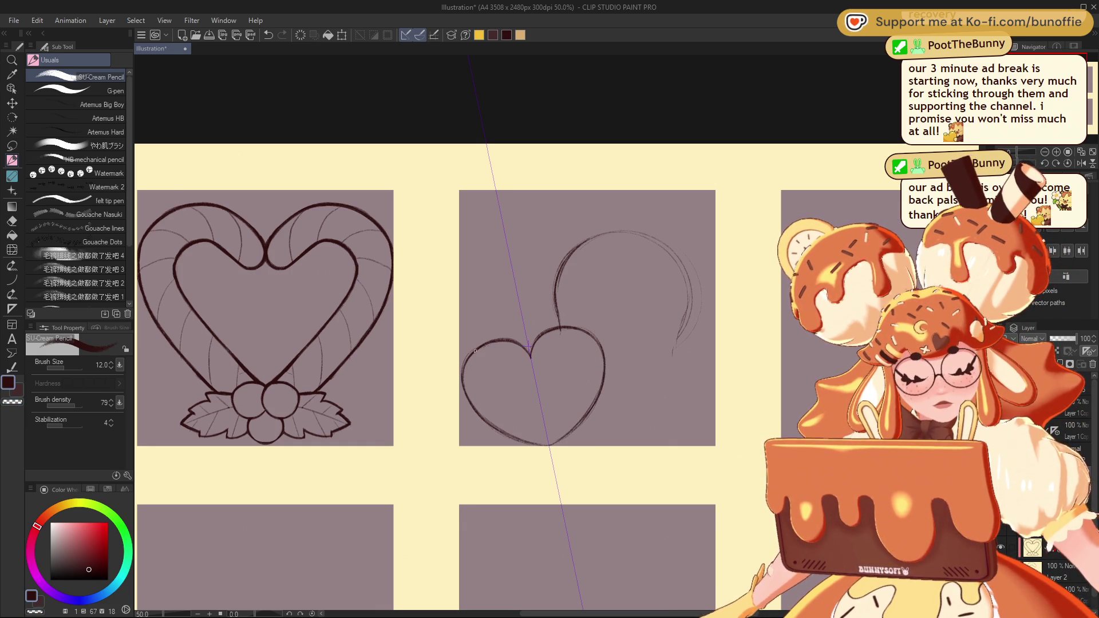
left_click_drag(468, 384, 470, 359)
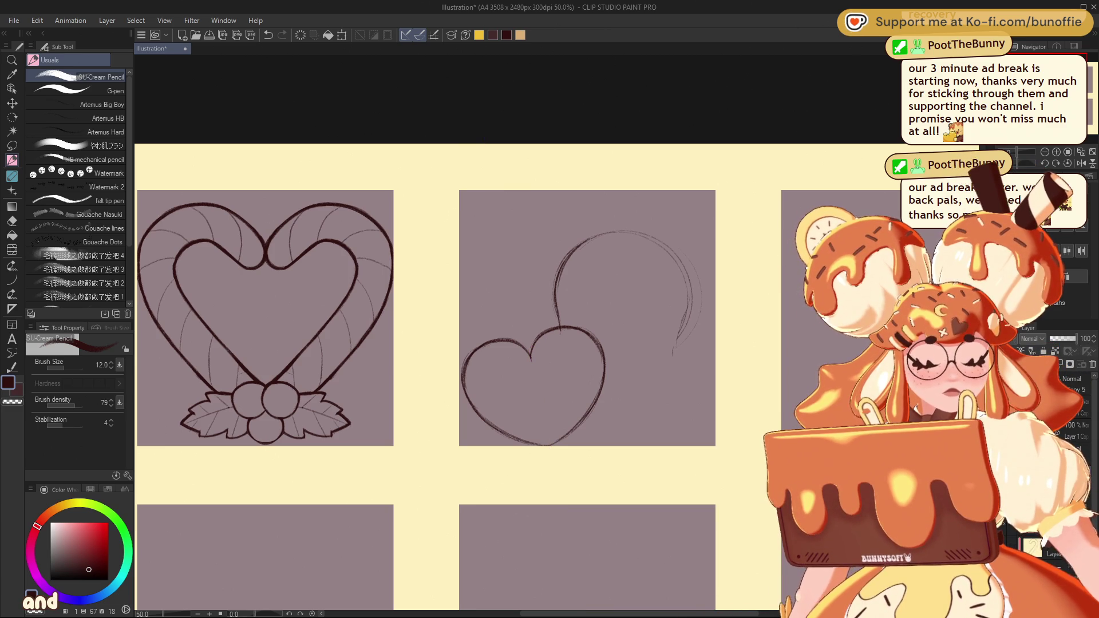
Sketch the body outline looping from the heart's lobe around the bottom and up the right side to the head
left_click_drag(509, 341, 484, 361)
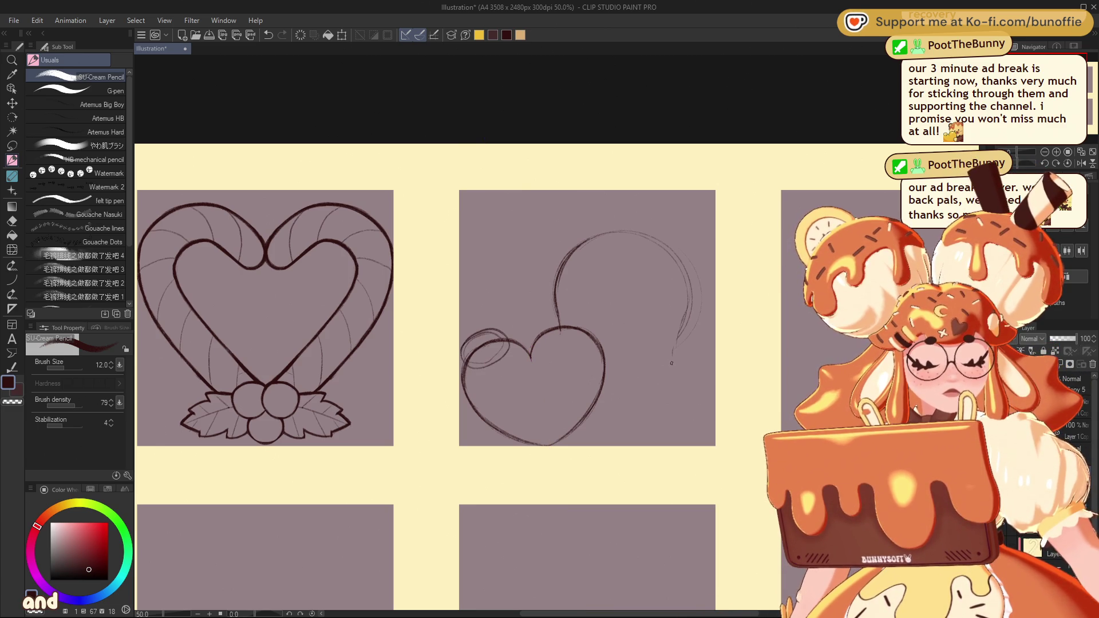
mouse_move(675, 356)
left_mouse_down()
mouse_move(699, 395)
mouse_move(692, 426)
mouse_move(575, 455)
left_mouse_up()
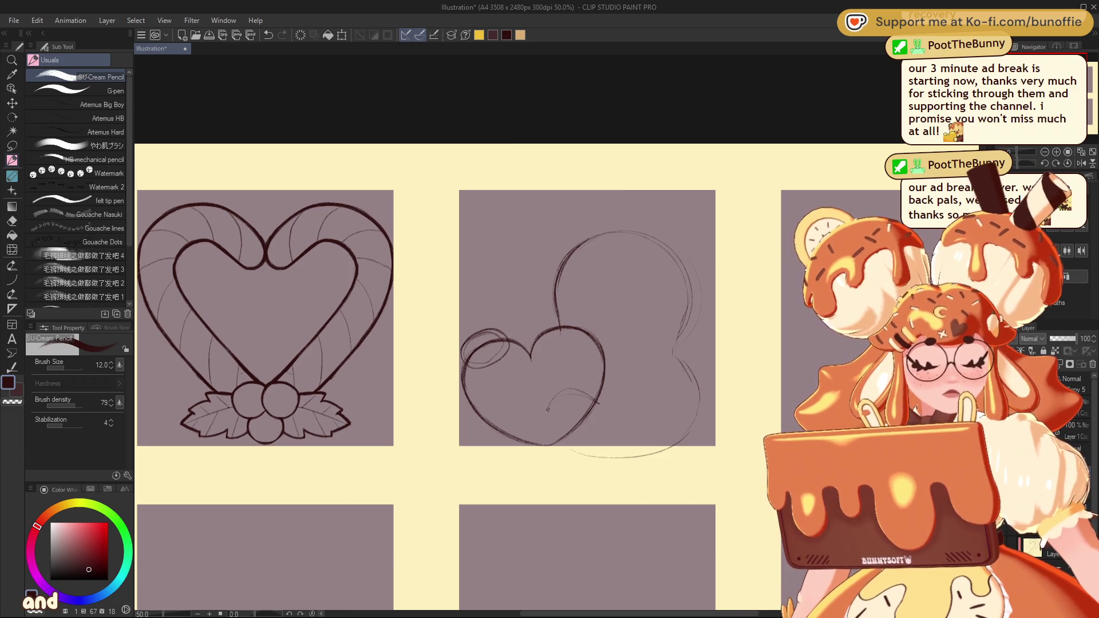
left_click_drag(626, 399, 653, 393)
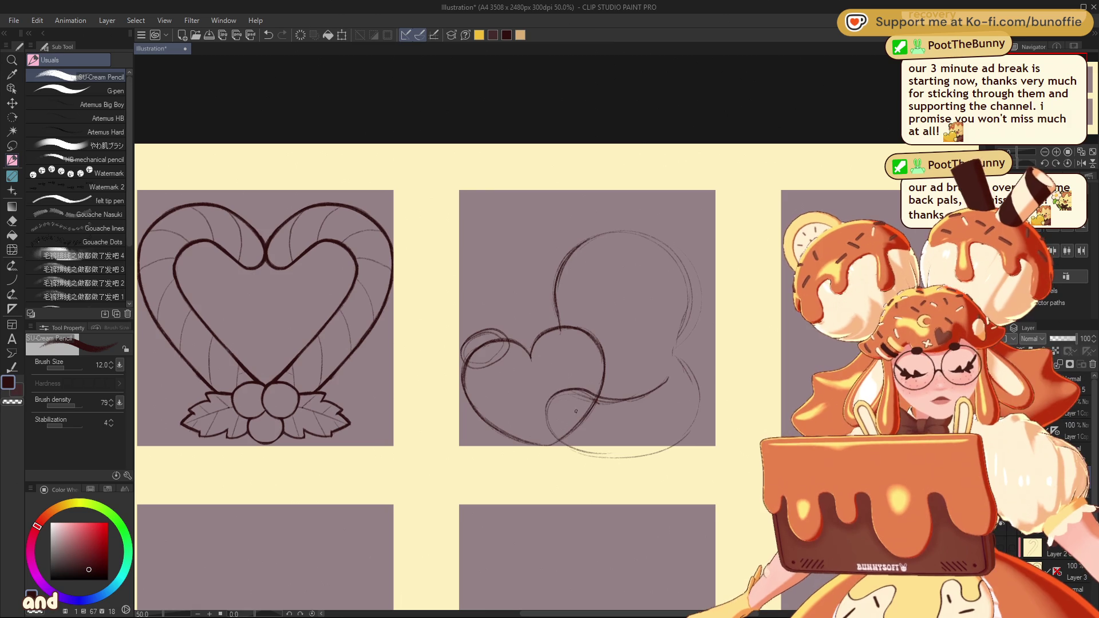
mouse_move(680, 359)
left_mouse_down()
mouse_move(700, 411)
mouse_move(694, 442)
mouse_move(676, 448)
mouse_move(675, 331)
mouse_move(668, 346)
mouse_move(685, 273)
mouse_move(580, 236)
left_mouse_up()
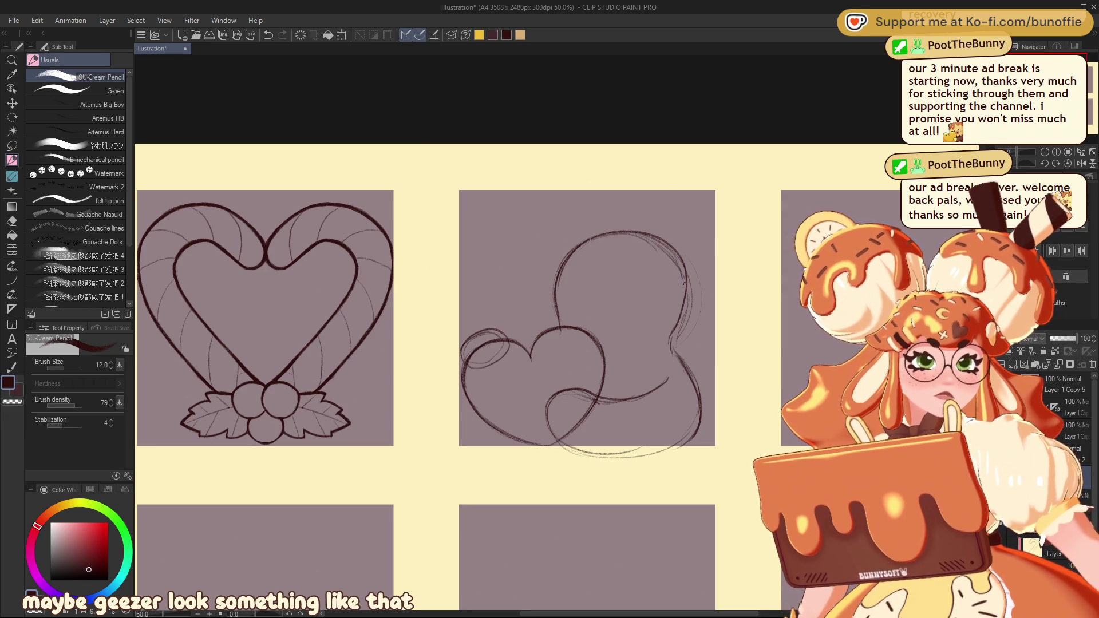
left_click_drag(673, 349, 650, 237)
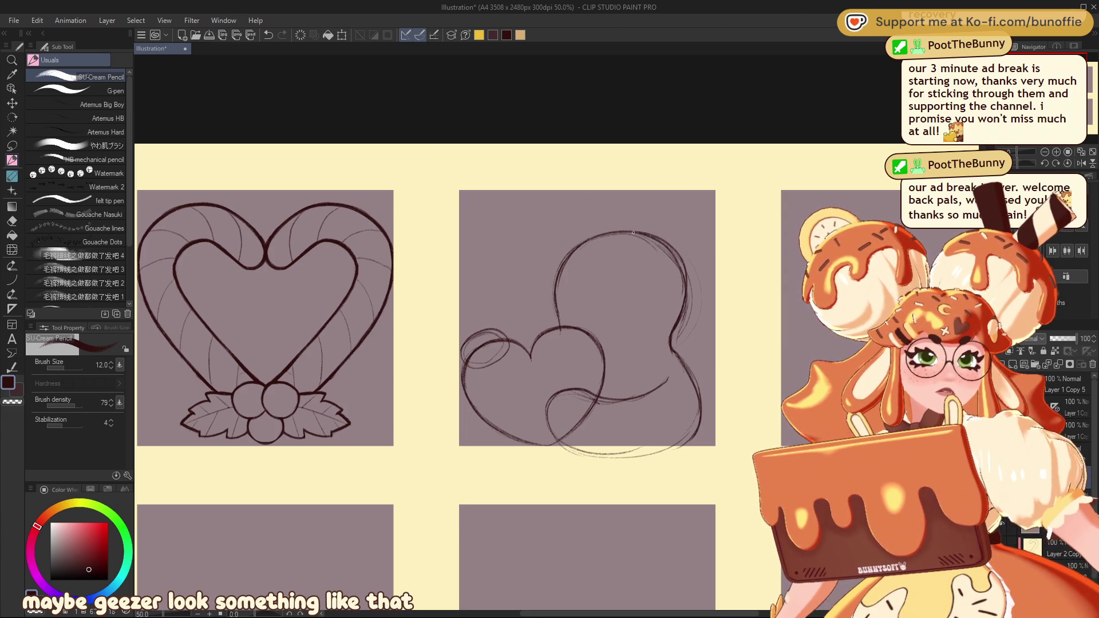
left_click_drag(597, 322, 607, 236)
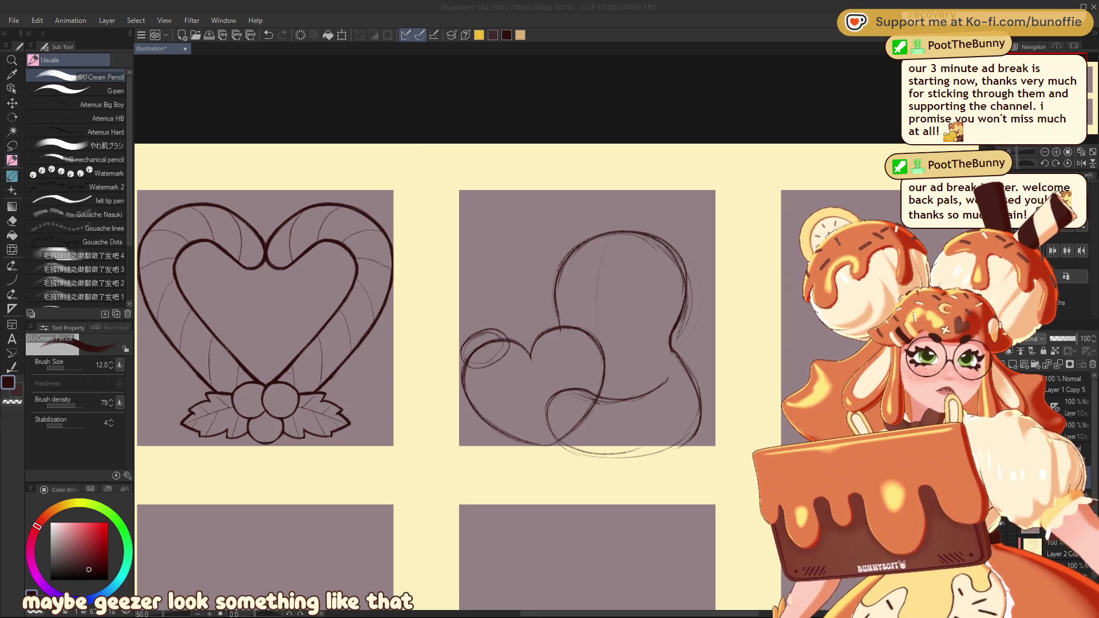
Undo and restore recent strokes, then darken the bottom curve and right side of the body
key("ctrl+z")
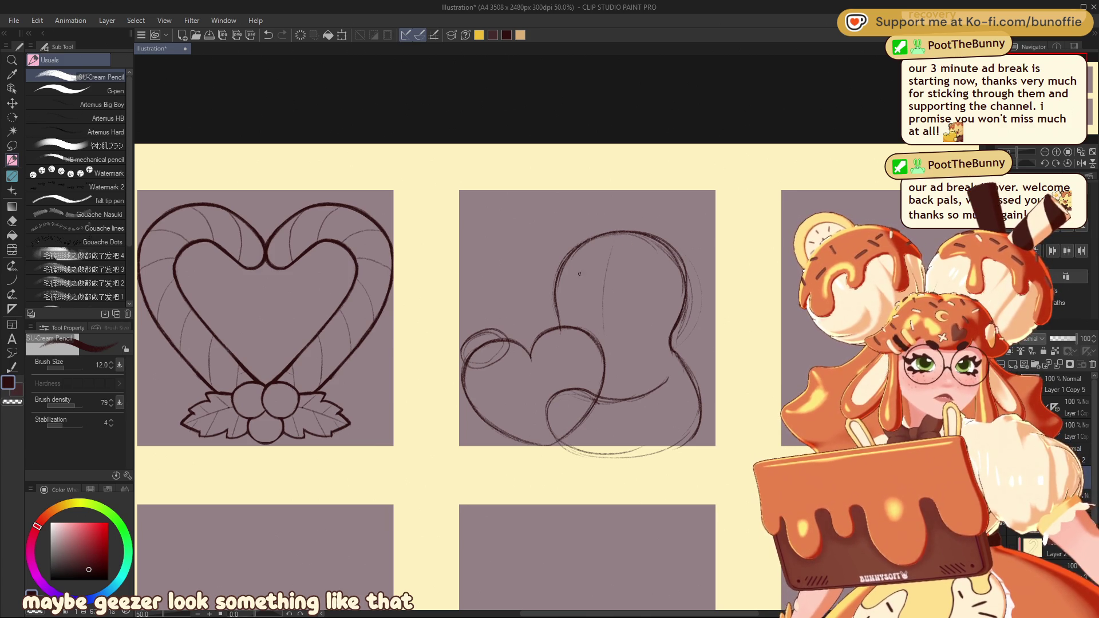
key("ctrl+z")
key("ctrl+y")
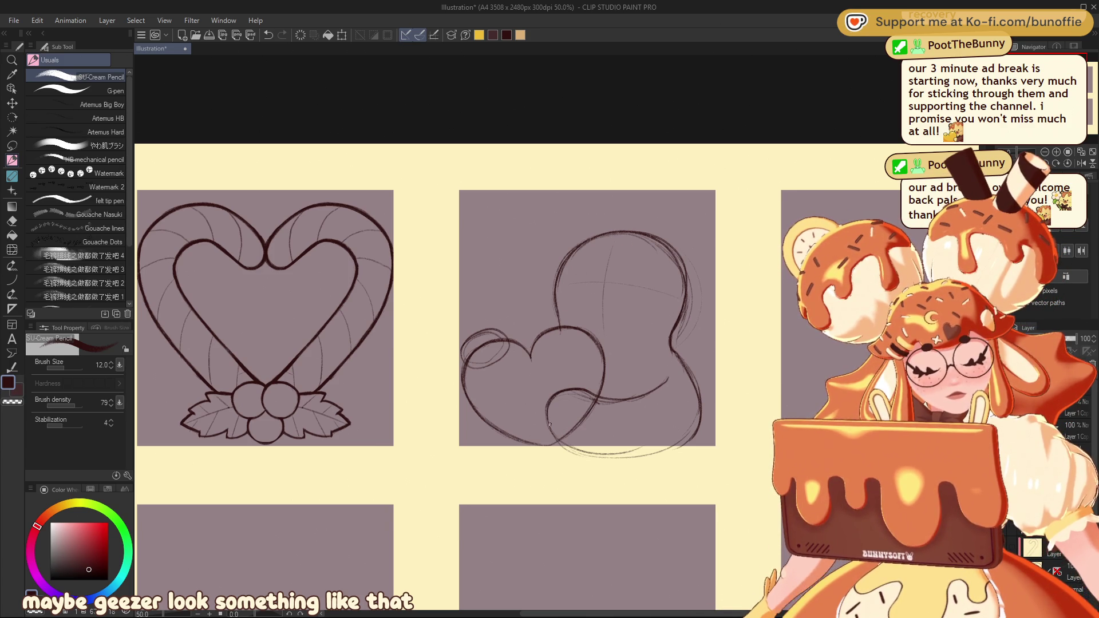
mouse_move(565, 449)
left_mouse_down()
mouse_move(656, 458)
mouse_move(689, 403)
left_mouse_up()
left_click_drag(558, 486, 528, 347)
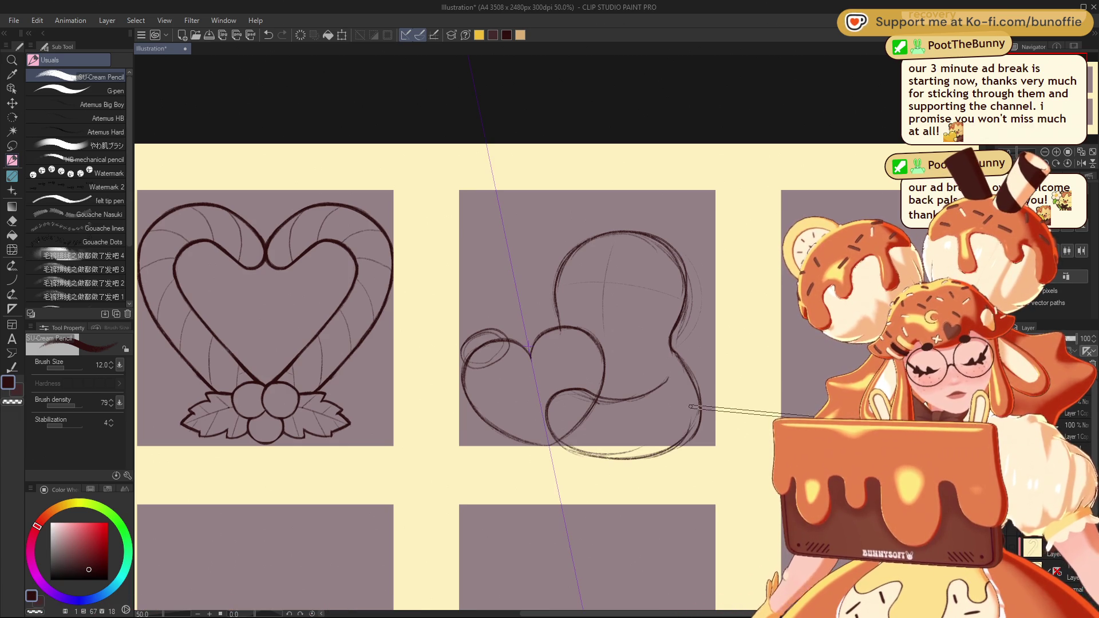
Try shifting the second panel's sketch upward with a transform, then cancel it
key("ctrl+t")
left_click_drag(677, 297, 677, 281)
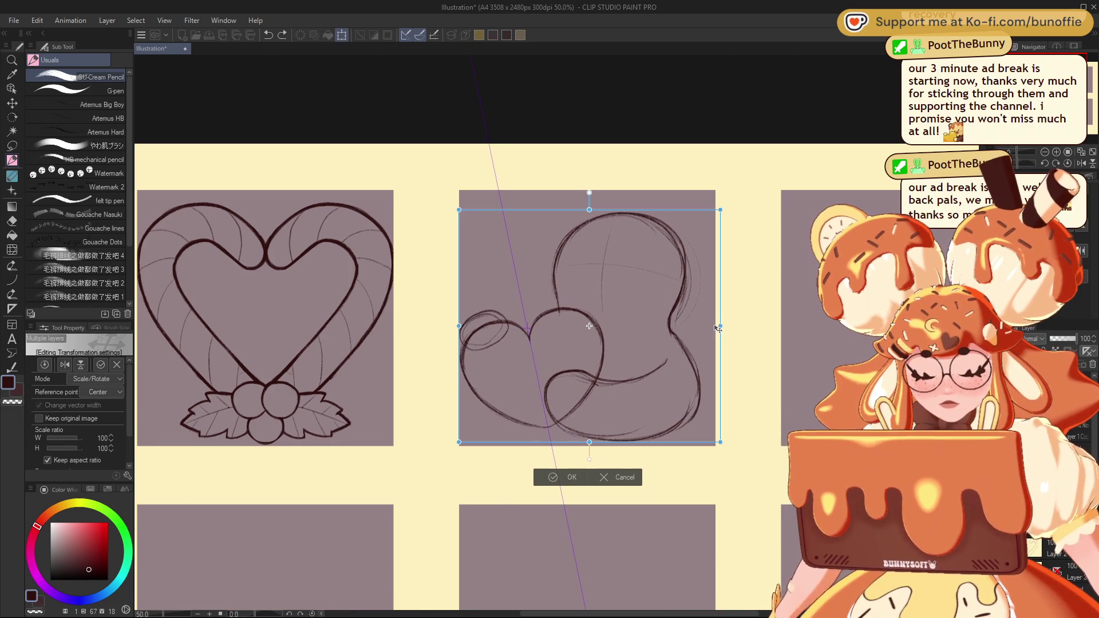
left_click(624, 478)
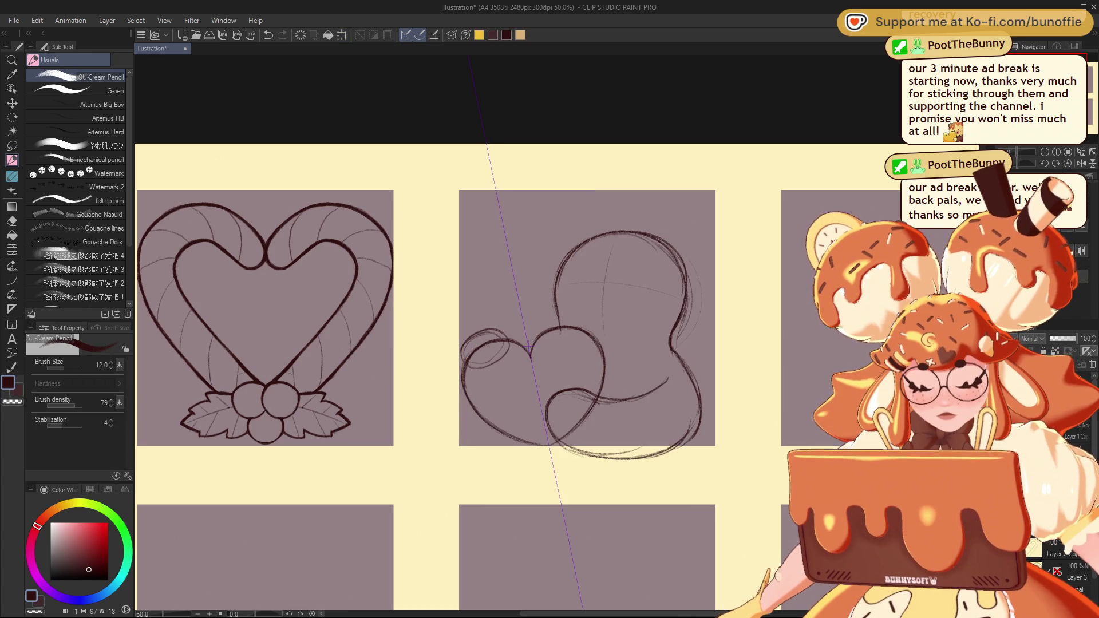